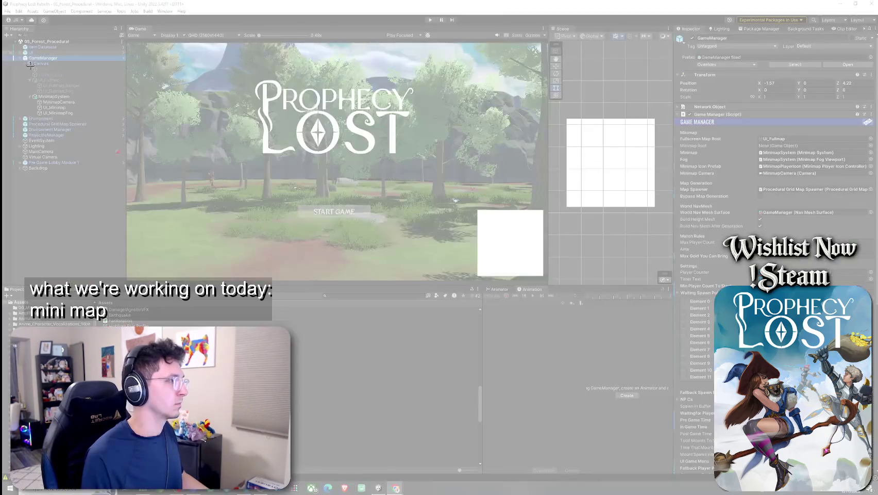
Snip the Hierarchy's minimap objects, then close the Snipping Tool to bring up its save prompt
drag(23, 77, 128, 122)
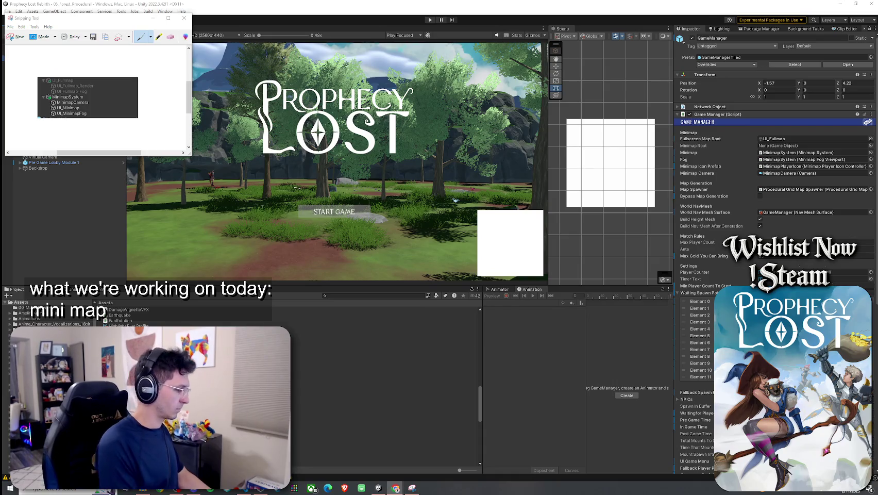
click(184, 18)
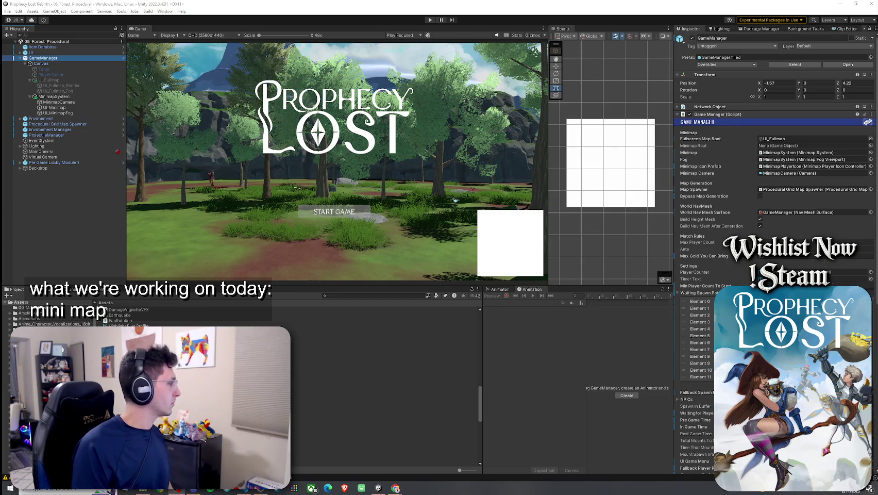
right_click(58, 96)
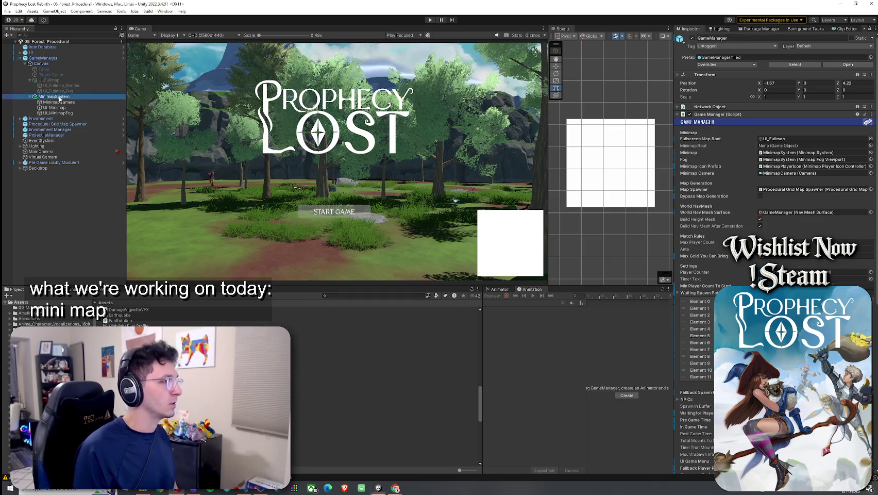
Create an empty UI_MinimapRoot under MinimapSystem and move UI_Minimap and UI_MinimapFog into it
click(83, 213)
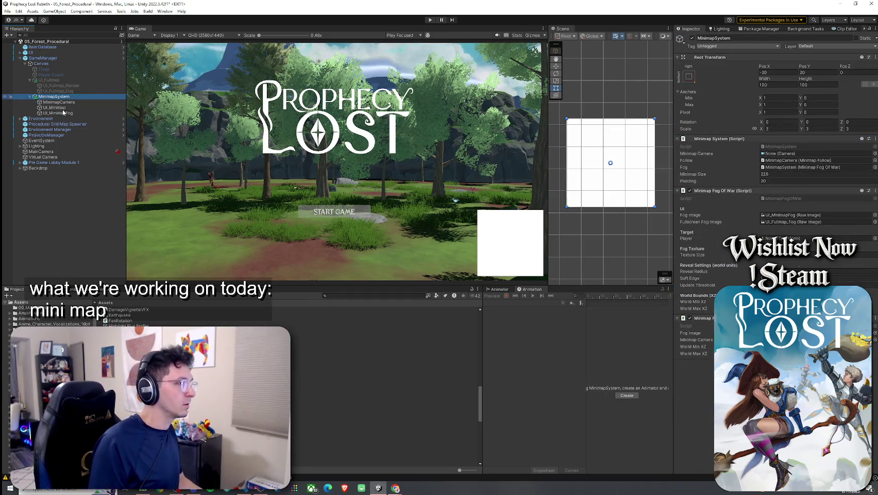
text(UI)
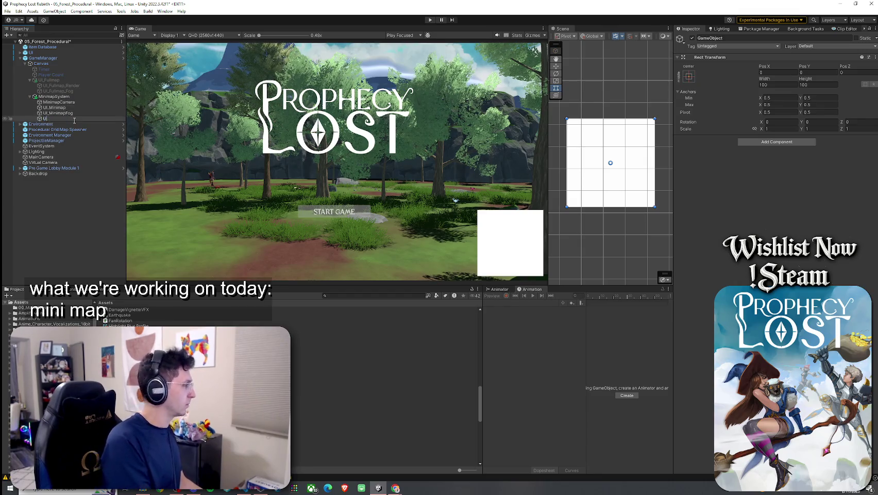
text(_MinimapRoot)
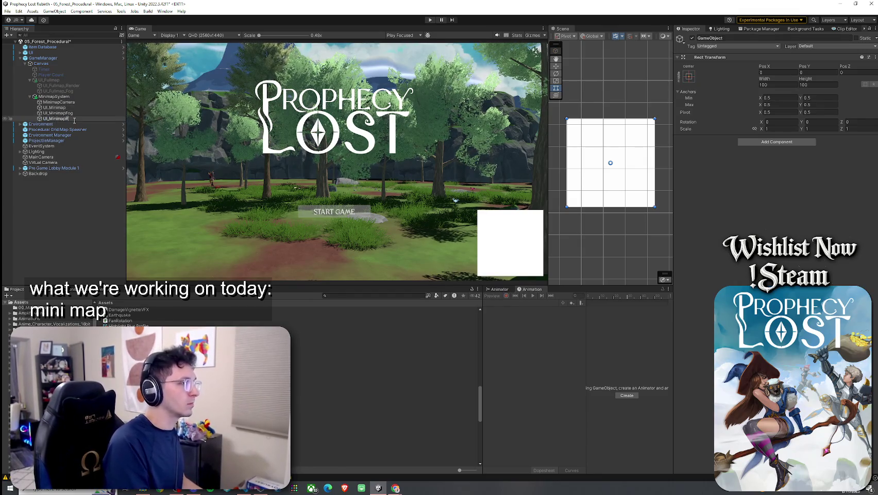
key(Return)
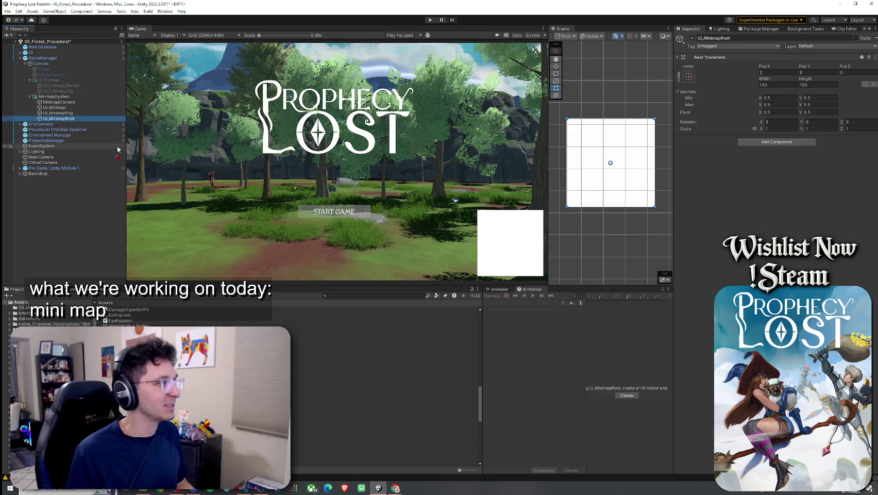
drag(63, 122, 69, 105)
shift+click(57, 113)
drag(57, 113, 59, 107)
Assign MinimapCamera as the minimap camera, undo the regrouping, and enter Play mode
click(52, 97)
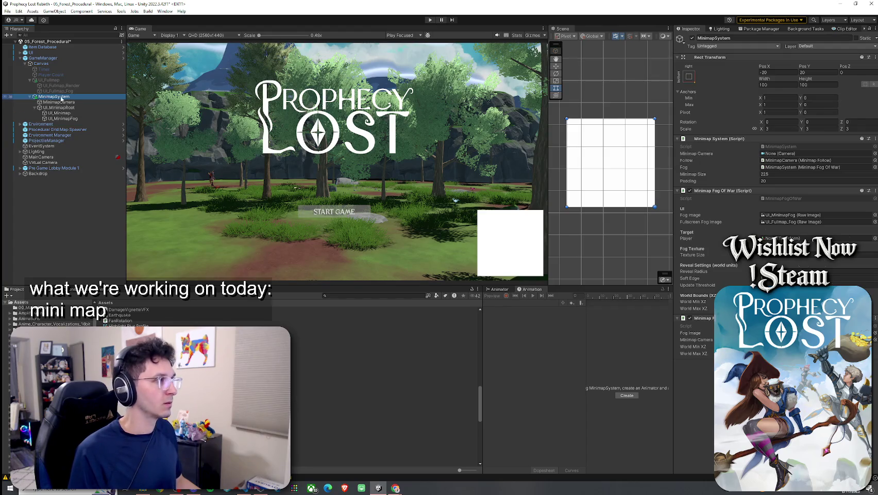
drag(59, 102, 785, 156)
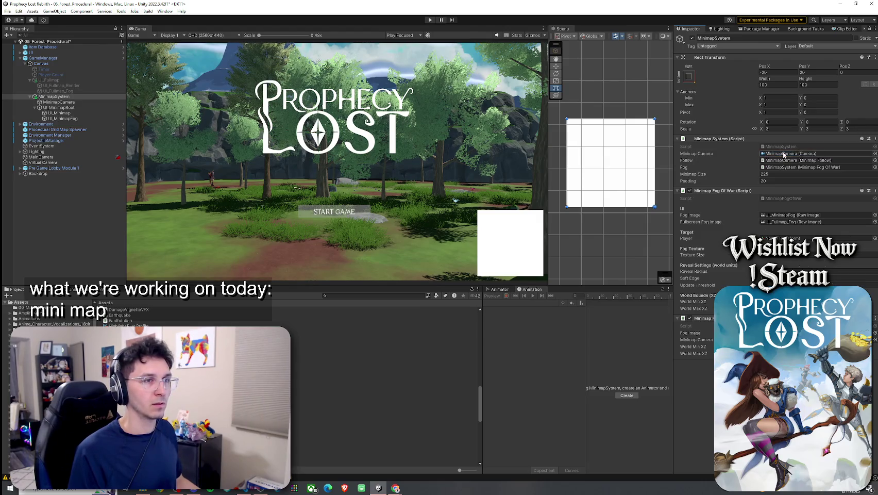
double_click(790, 215)
click(97, 107)
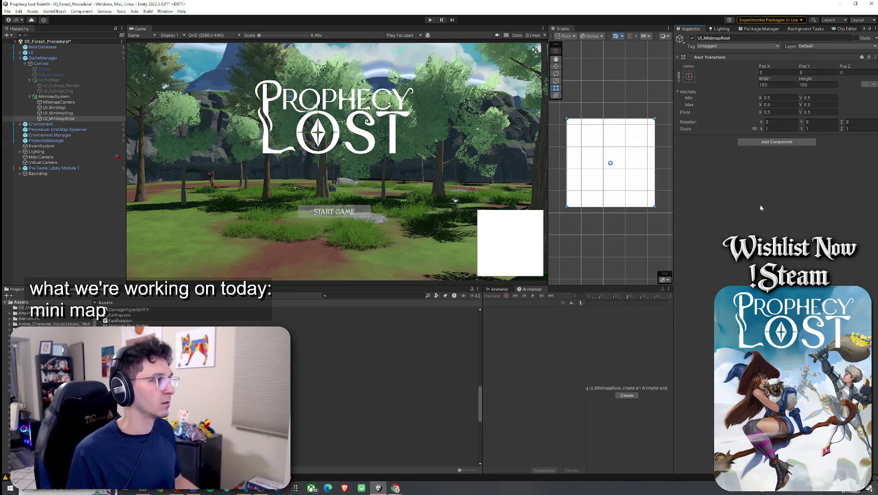
key(ctrl+z)
key(ctrl+z)
click(97, 103)
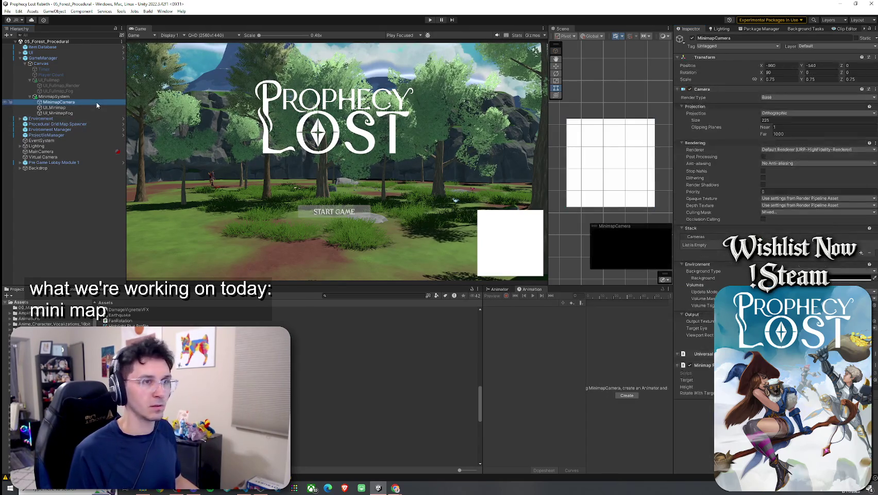
click(88, 97)
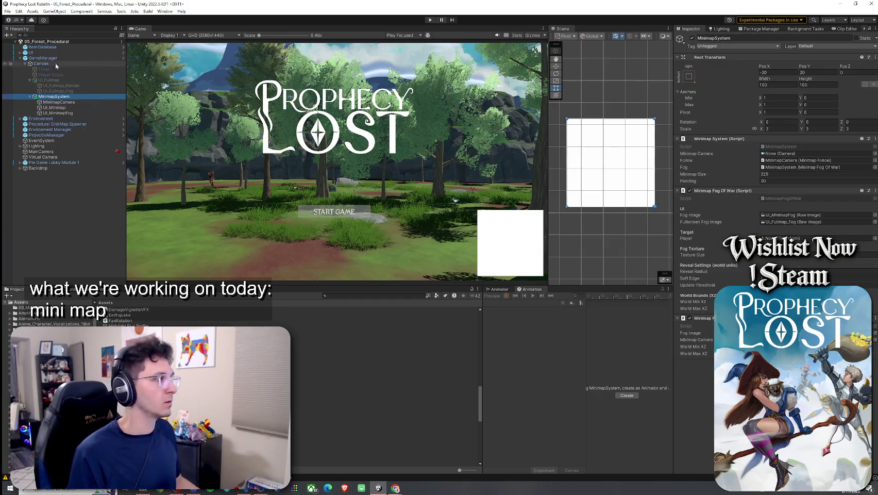
click(430, 20)
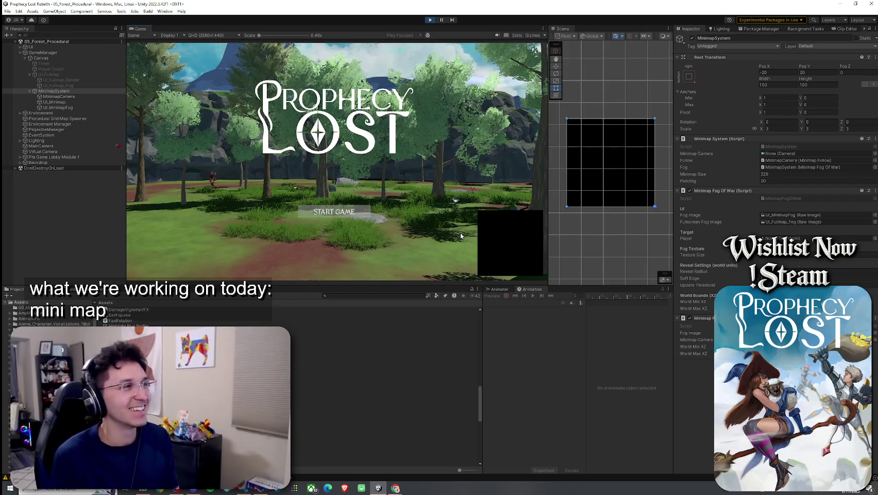
Click START GAME on the title screen to spawn the character by the river
click(353, 216)
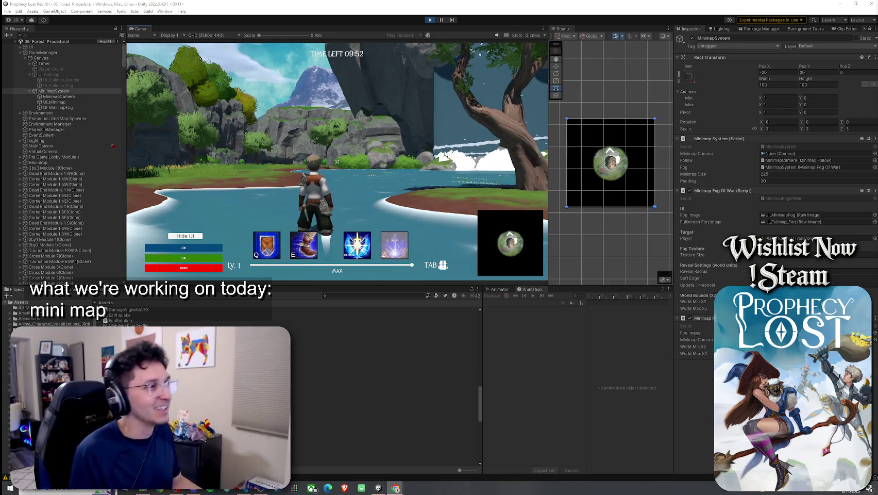
Walk the character forward with W, dismiss the stray Start menu, and exit Play mode with Ctrl+P
key(w)
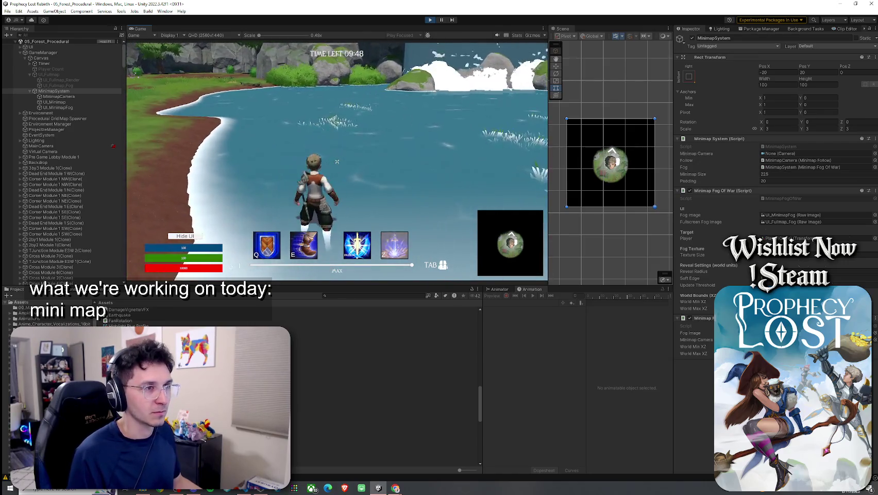
key(super)
click(304, 74)
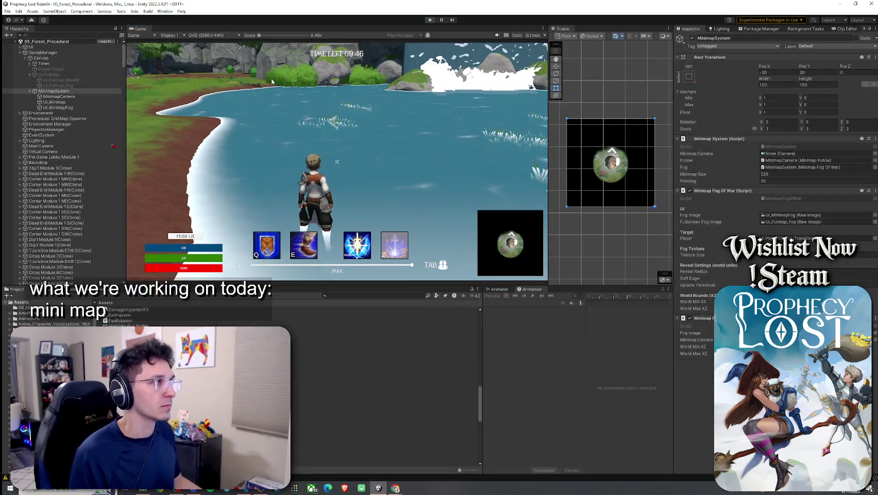
key(ctrl+p)
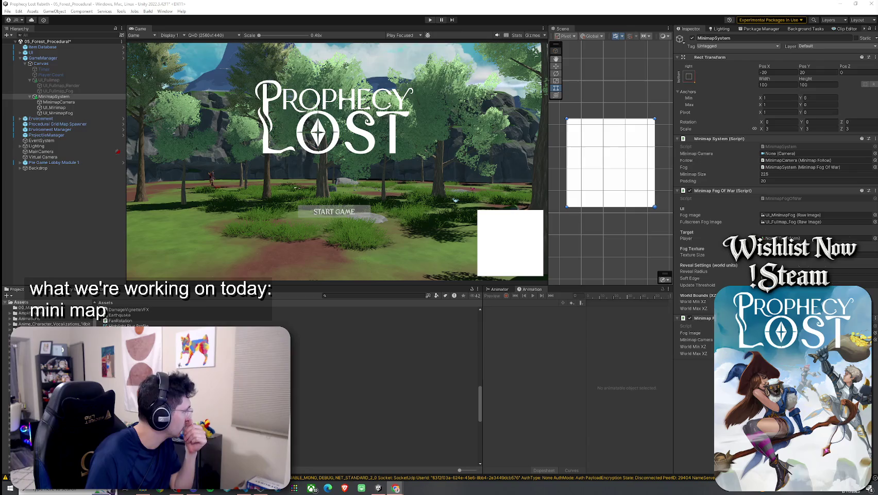
Create an empty UI_MinimapRoot under MinimapSystem holding UI_Minimap and UI_MinimapFog
click(46, 58)
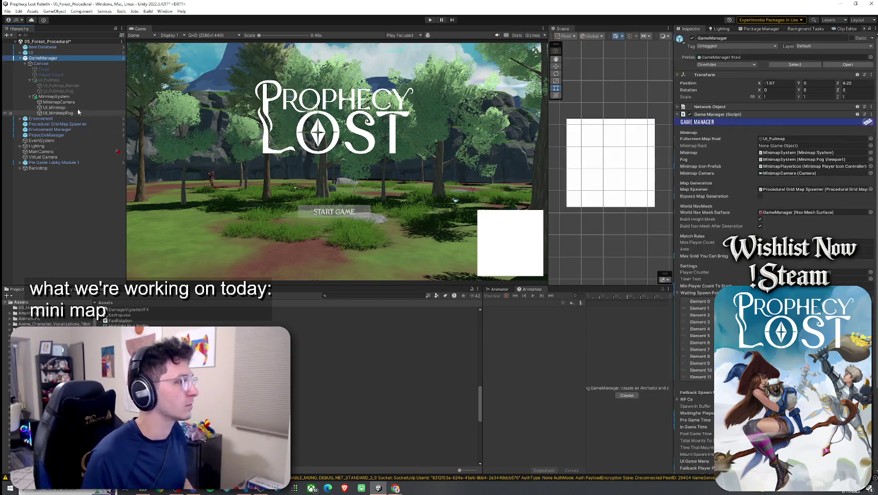
right_click(59, 98)
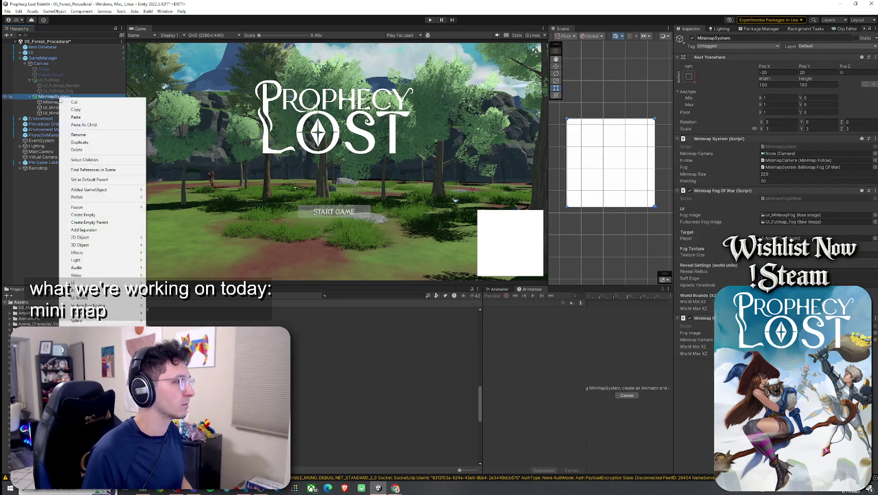
click(93, 218)
text(UI_MinimapRoot)
key(Return)
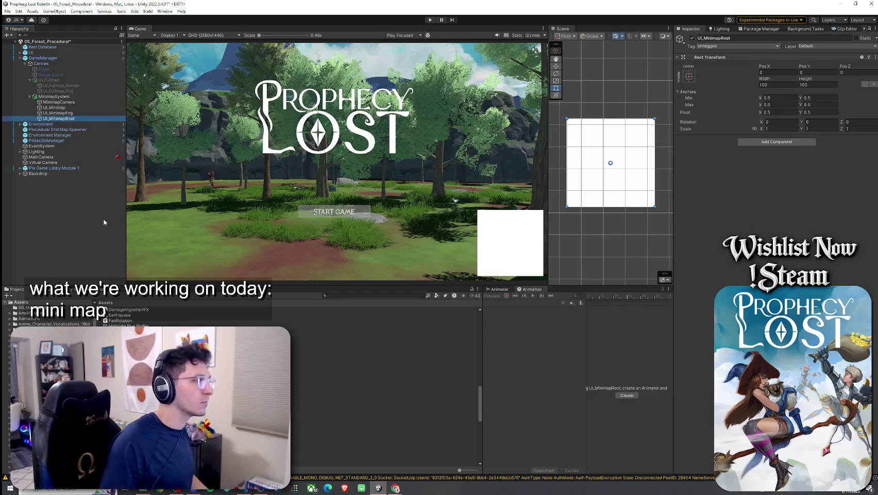
click(54, 107)
shift+click(60, 113)
drag(60, 113, 67, 118)
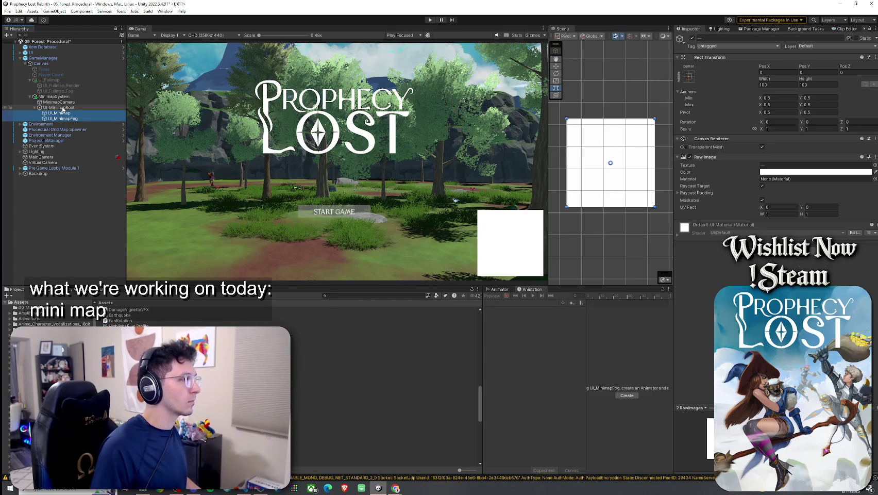
Drag UI_MinimapRoot into GameManager's Minimap Root field
click(43, 58)
drag(787, 153, 768, 146)
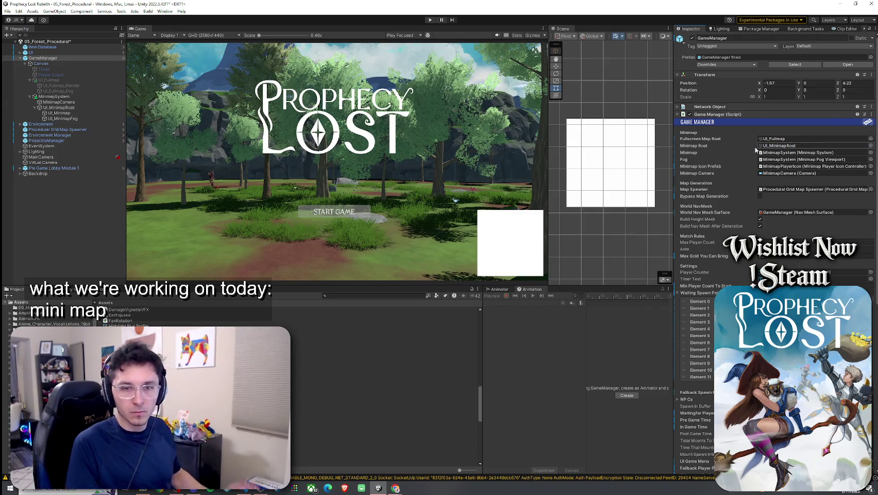
click(8, 10)
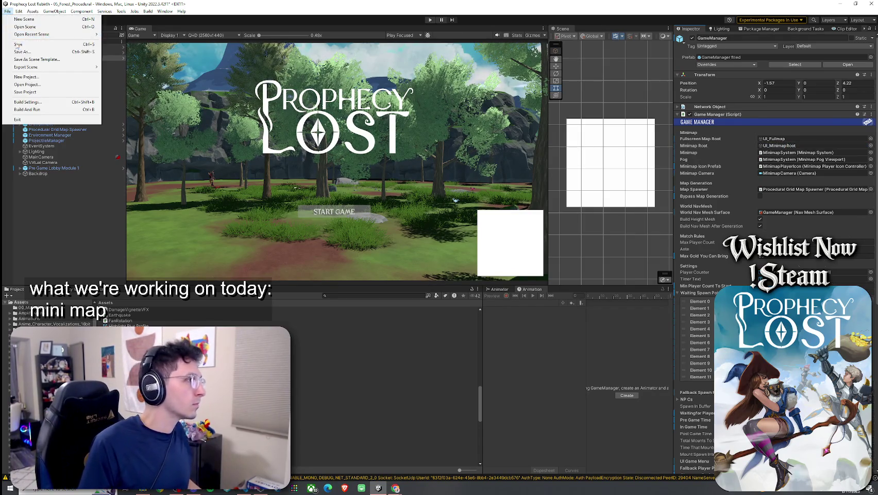
Save the 05_Forest_Procedural scene with File > Save
click(18, 44)
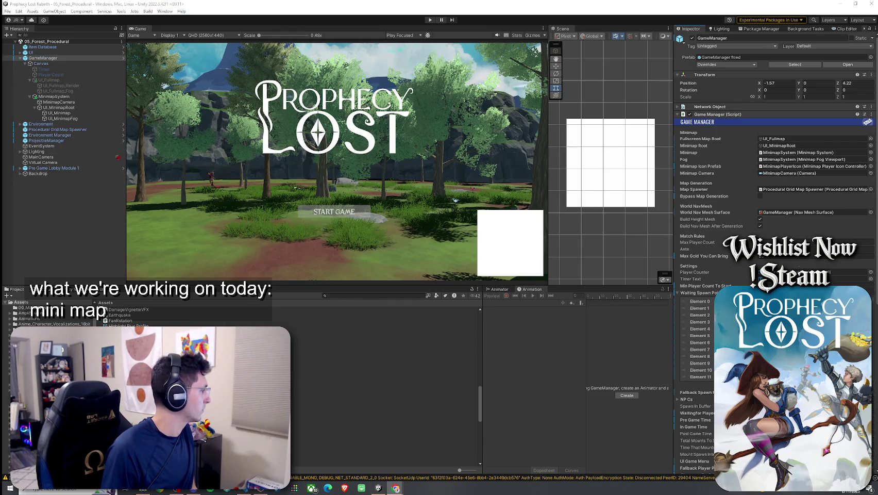
Open Unity's File menu
click(7, 11)
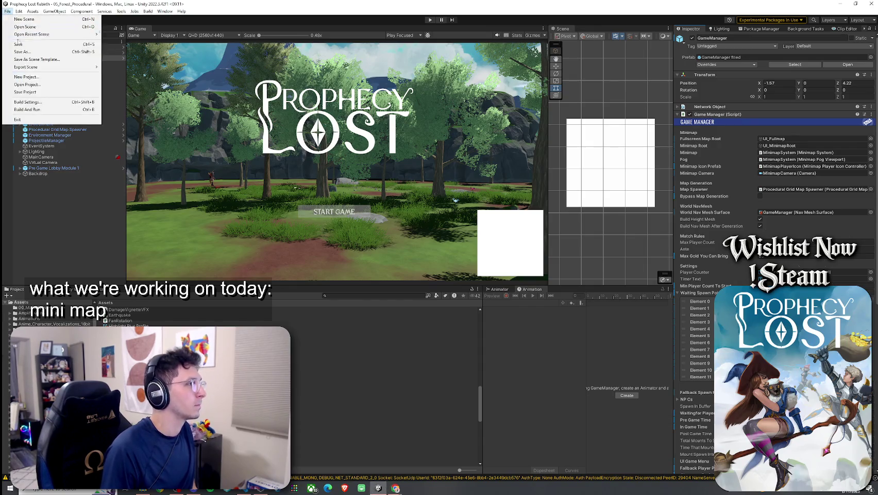
Save the 05_Forest_Procedural scene via File > Save and press Play
click(53, 46)
click(431, 21)
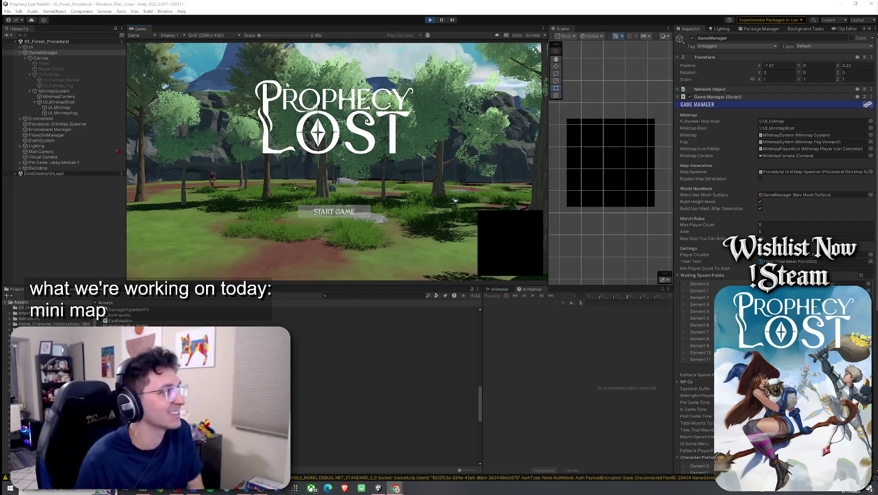
Start a match, toggle the fullscreen map with Tab and M in a maximized Game view, then stop Play mode
click(355, 214)
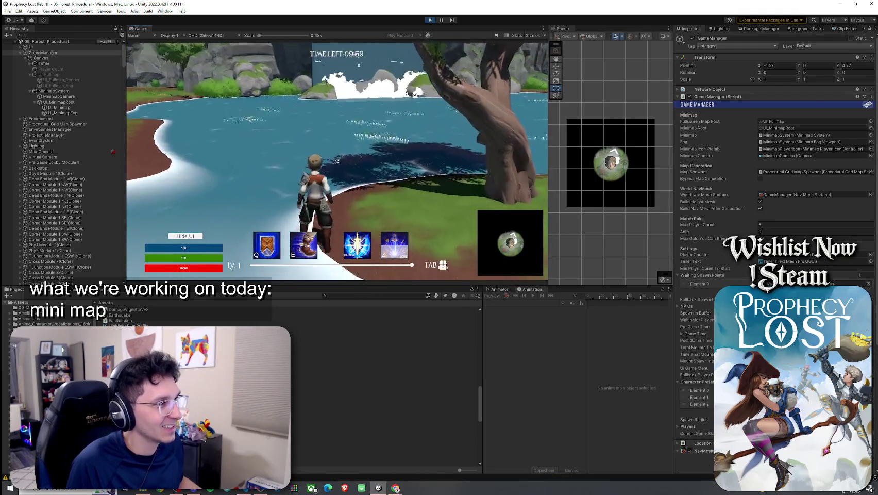
key(Tab)
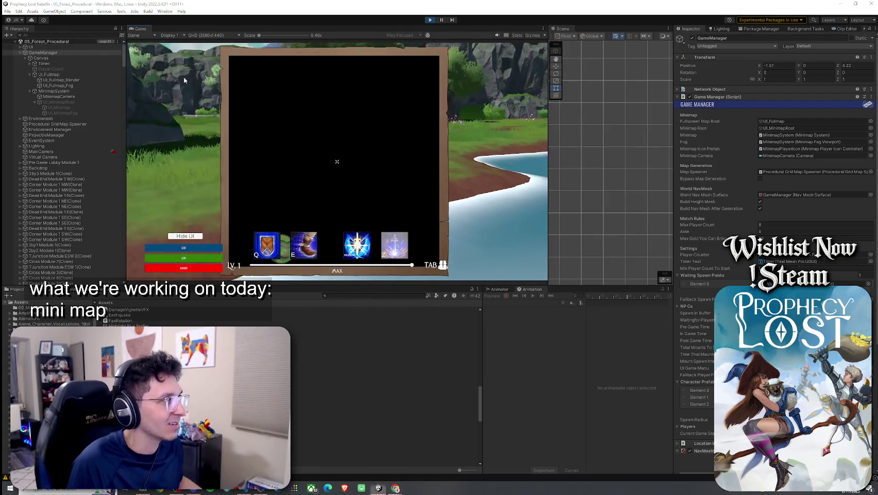
key(shift+space)
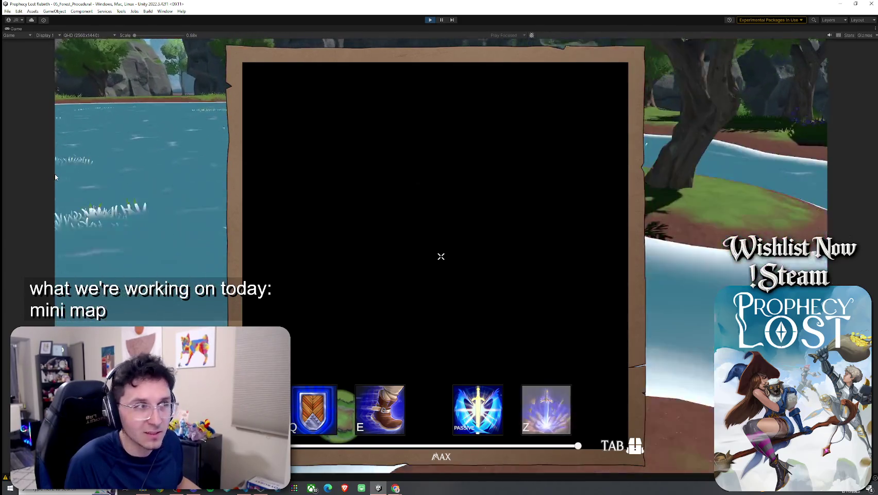
key(m)
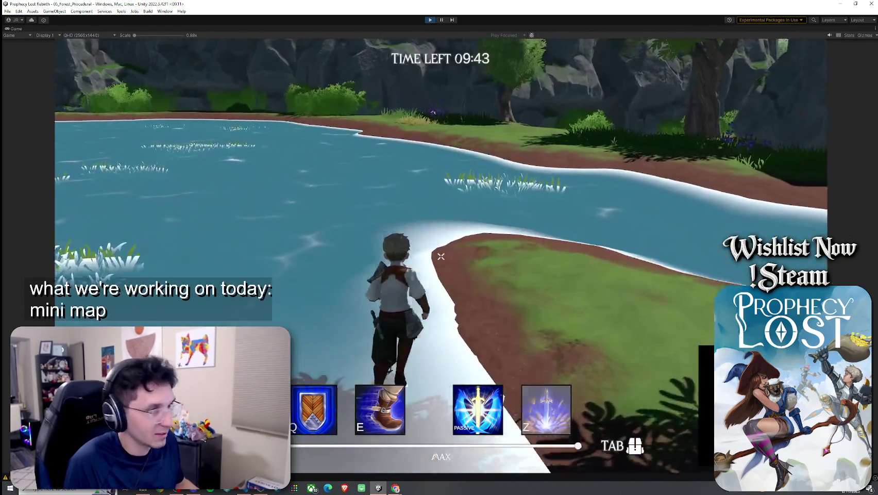
key(m)
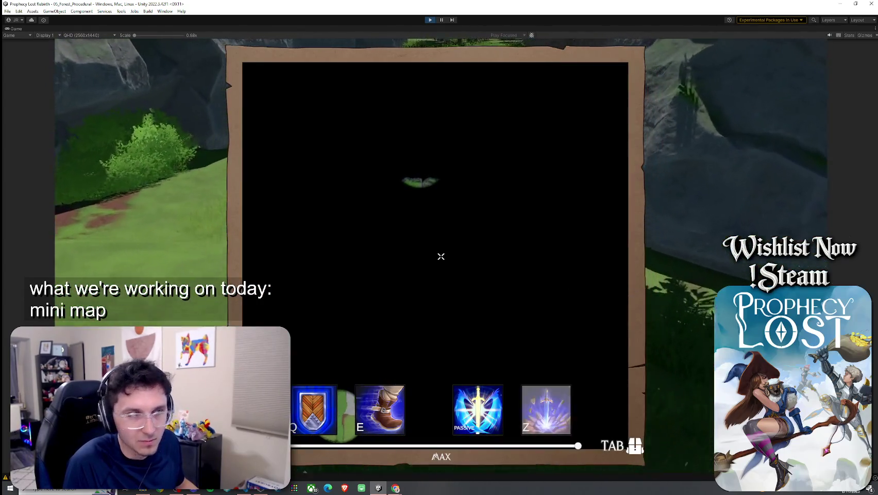
key(m)
click(430, 20)
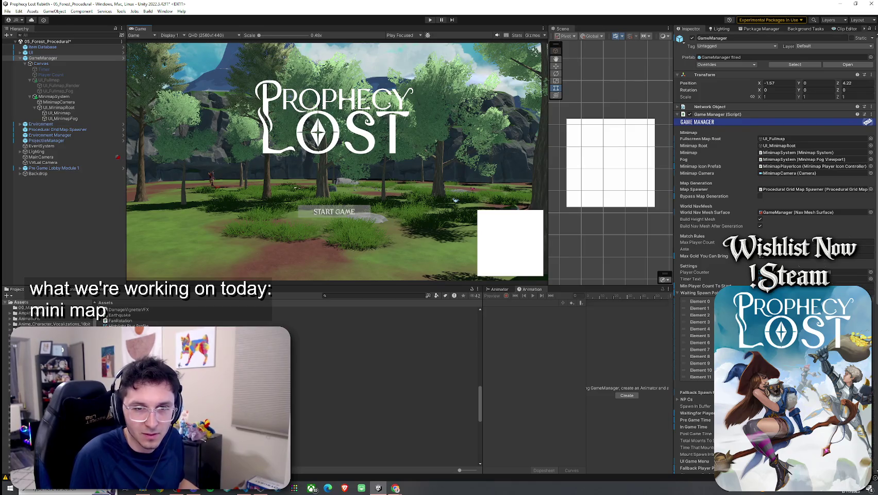
Check the browser, dismiss the File menu, and click START GAME on the Prophecy Lost title screen
key(alt+Tab)
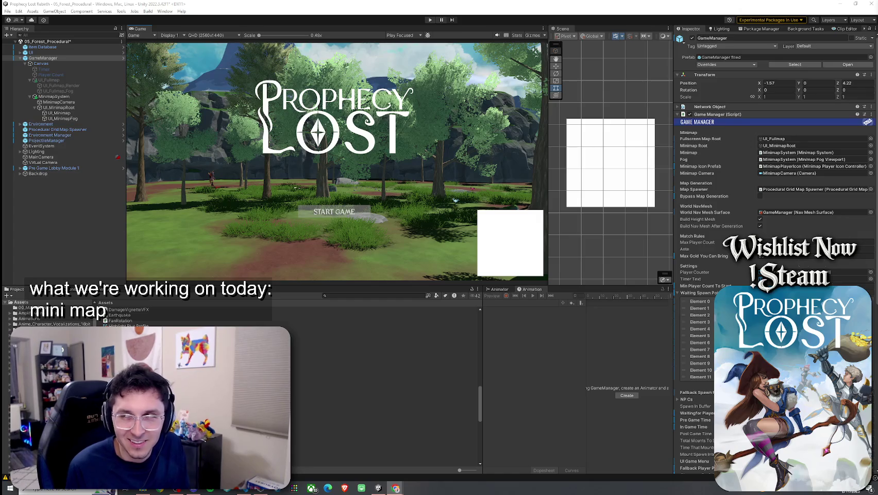
click(7, 11)
key(Escape)
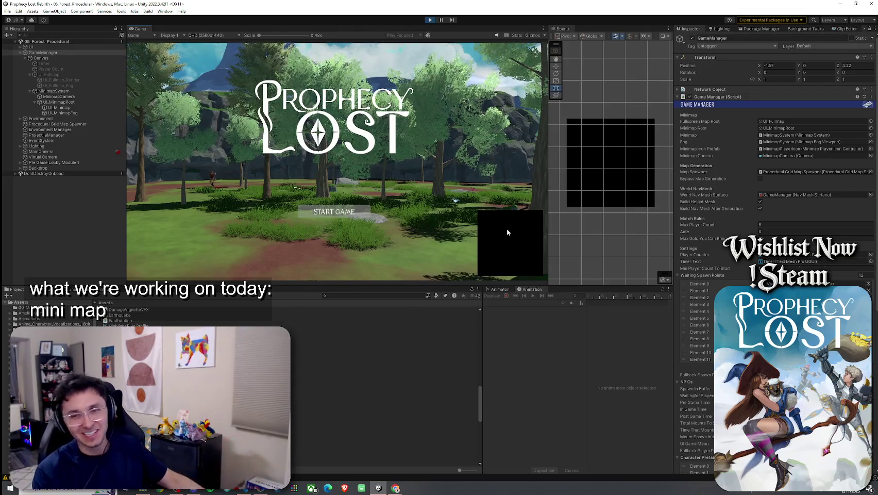
click(314, 212)
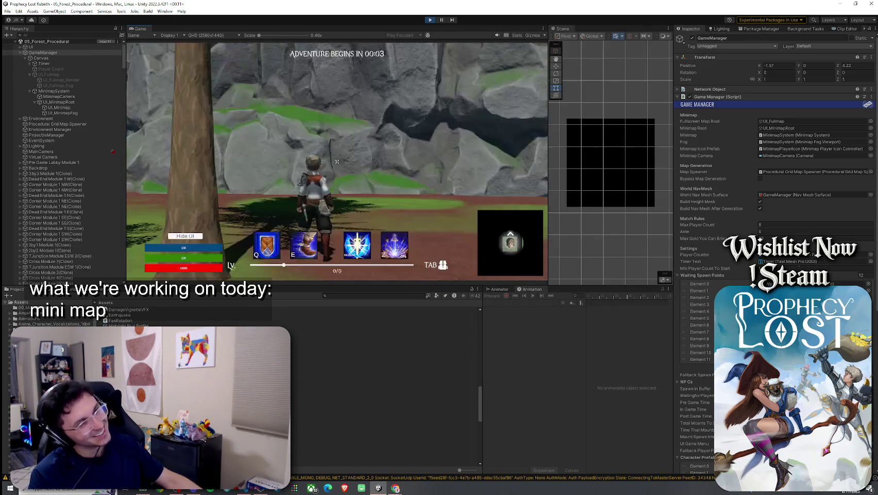
Run the character across the grass and briefly open and close the fullscreen map with Tab
key(w)
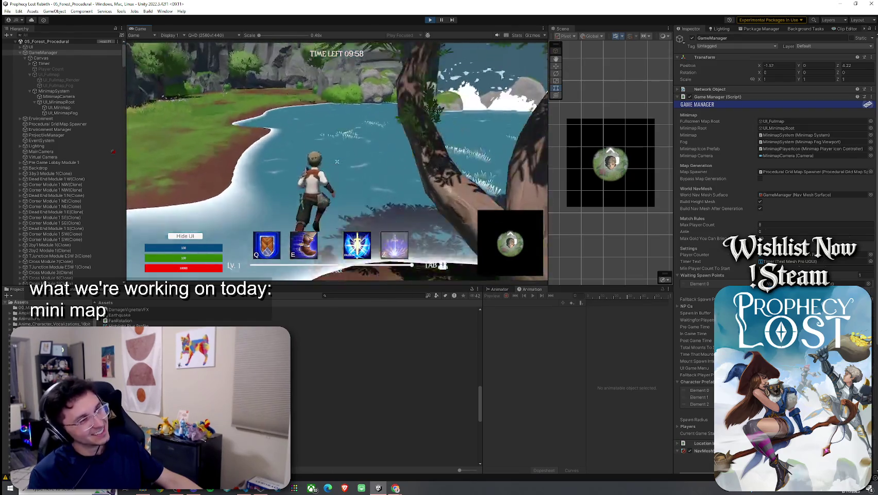
key(w)
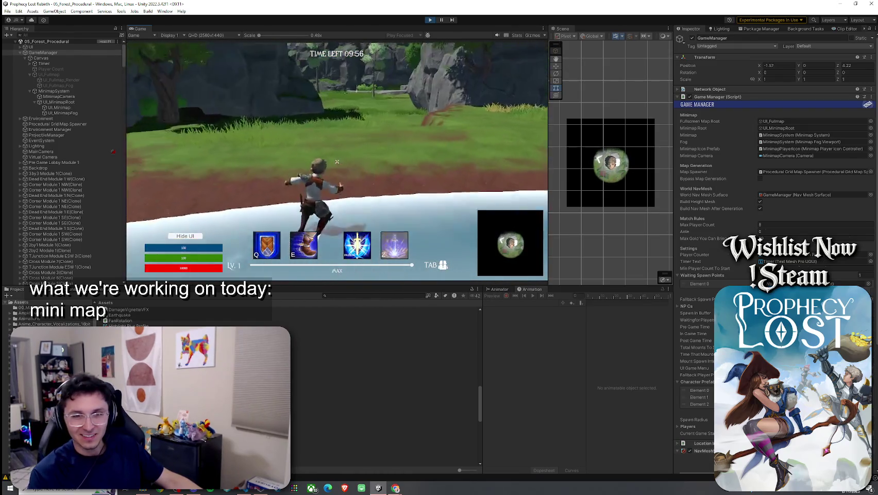
key(w)
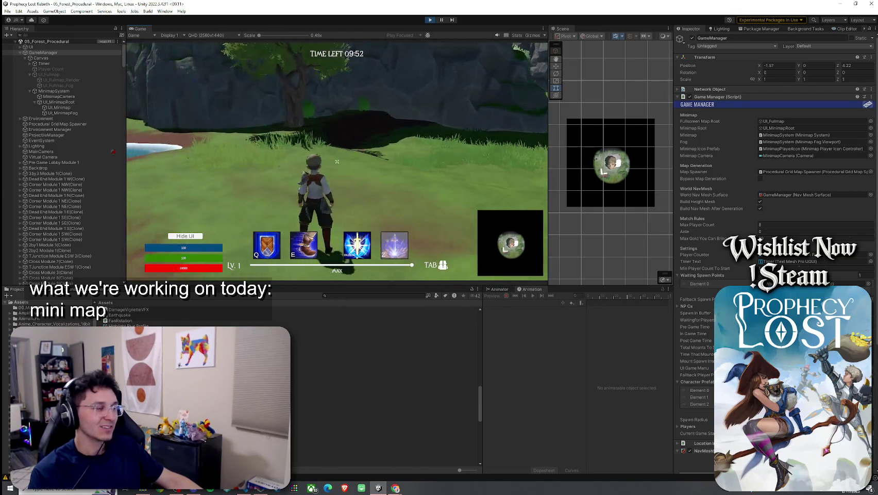
key(Tab)
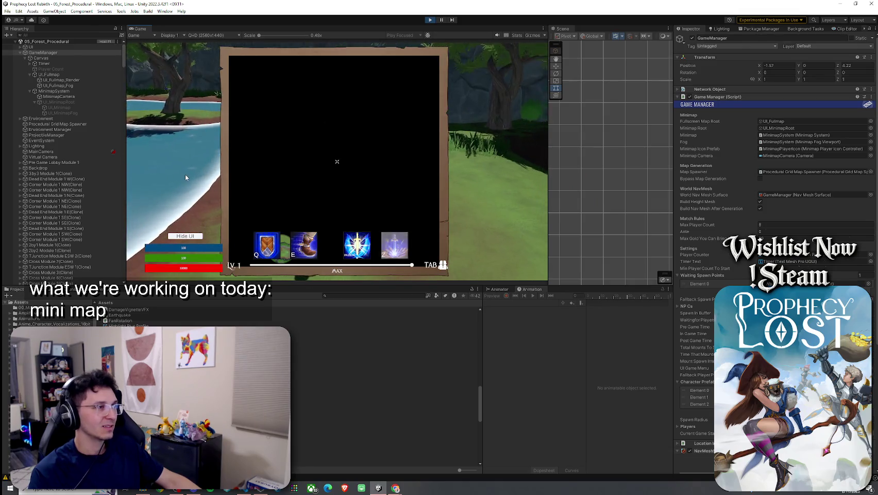
key(Tab)
Run through the shallow water toward the island and reopen the fullscreen map, which shows only black
key(w)
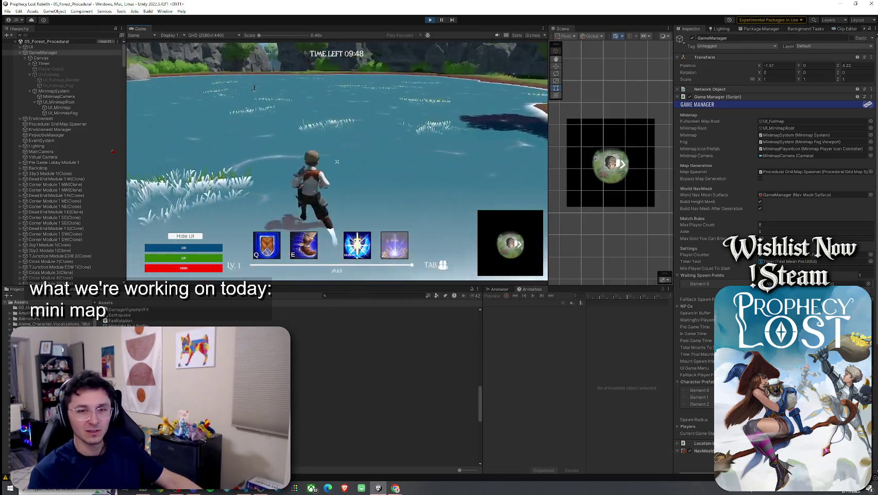
key(w)
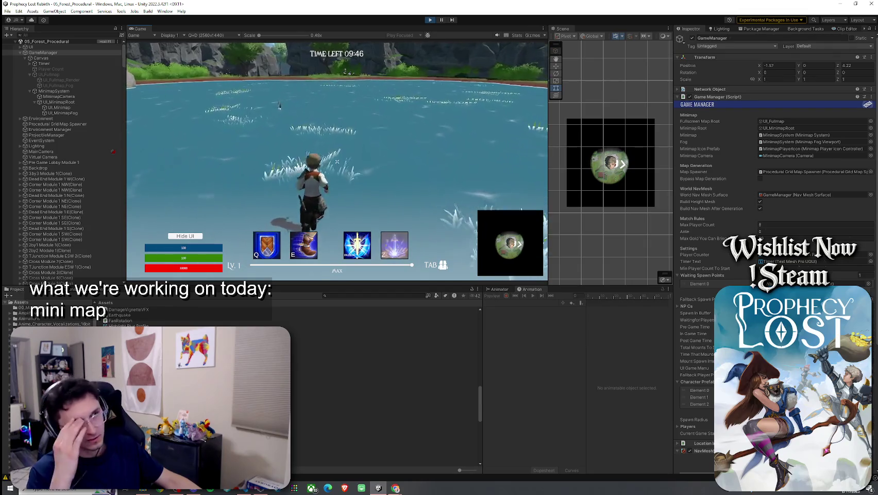
key(w)
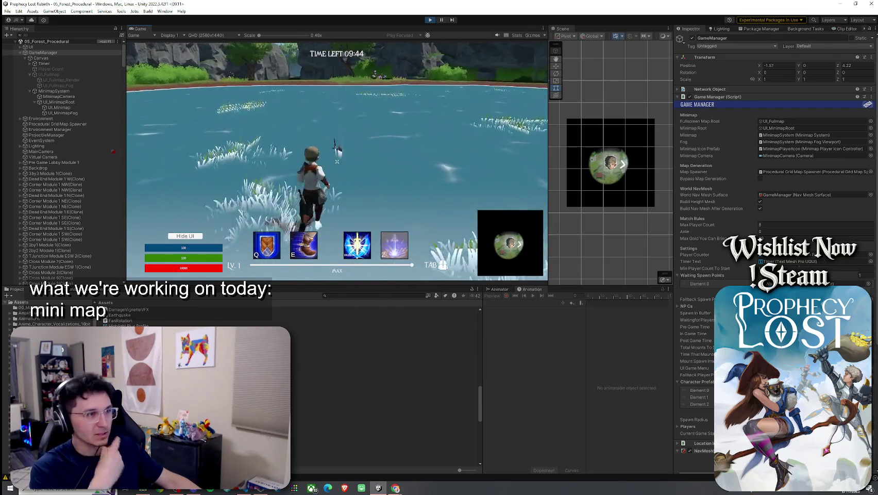
key(w)
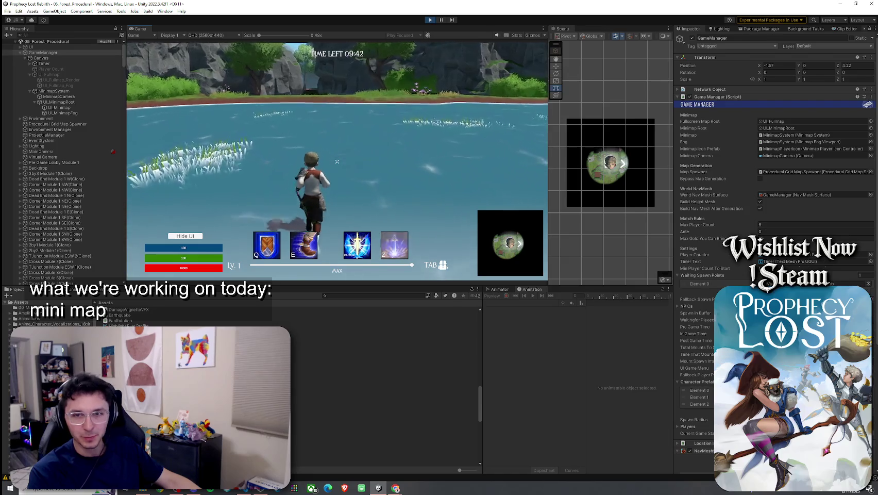
key(w)
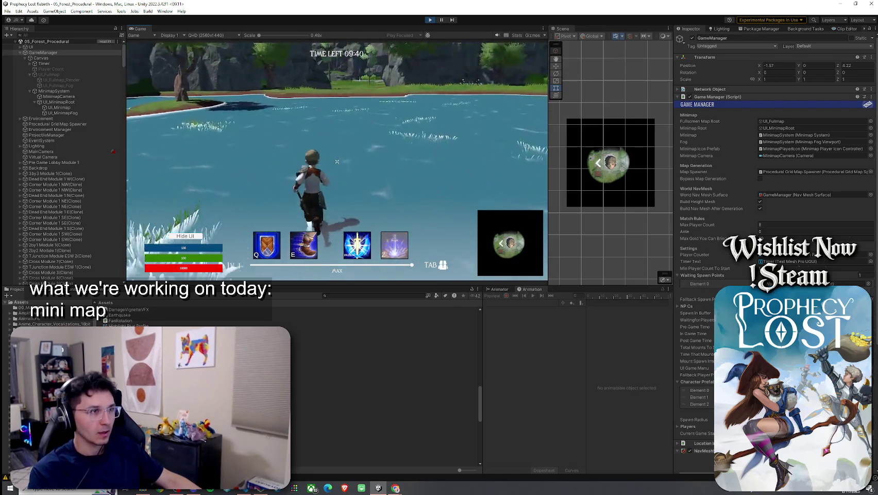
key(Tab)
Move the character onto the shore and select UI_Fullmap_Fog in the Hierarchy
key(w)
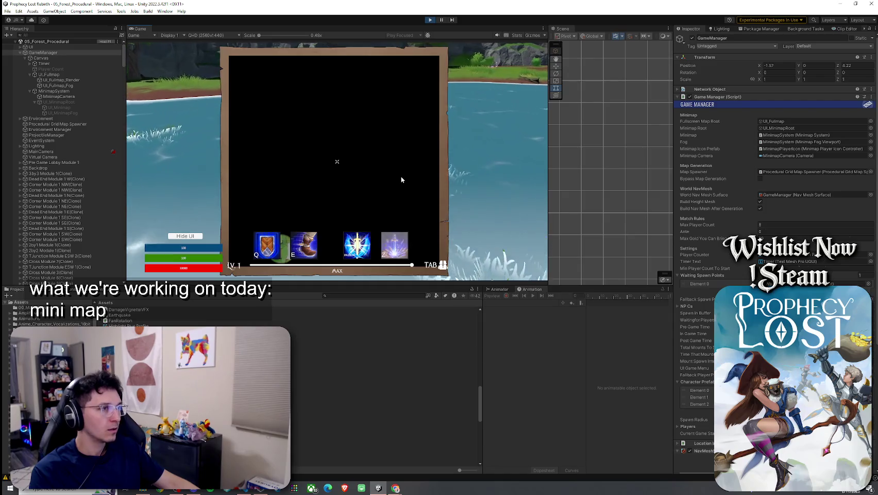
key(w)
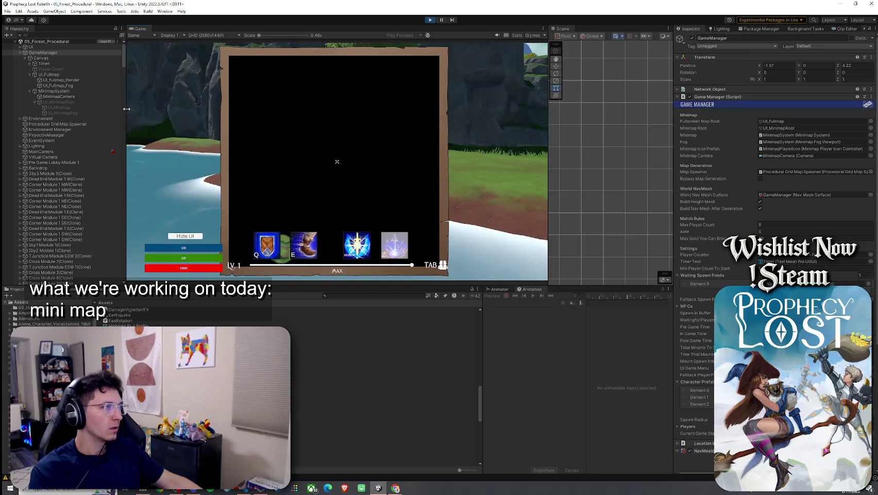
click(58, 85)
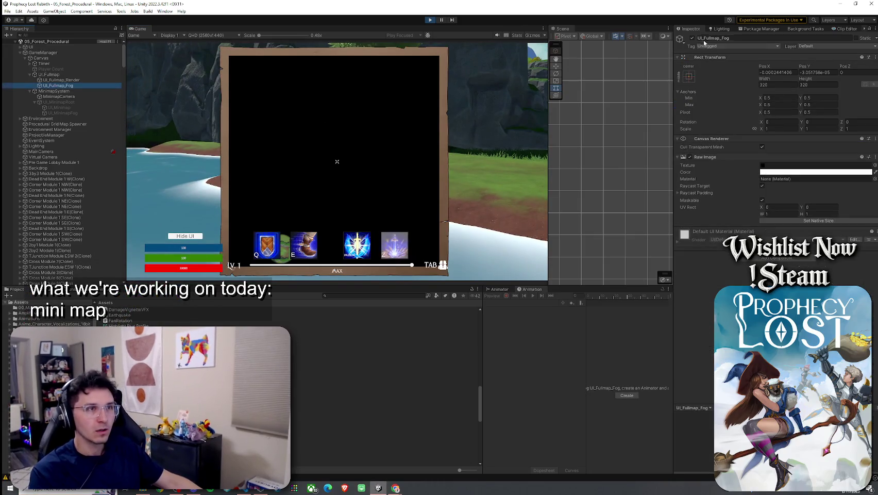
Toggle UI_Fullmap_Fog's active checkbox off and on, leaving it off to reveal the map
key(alt+shift+a)
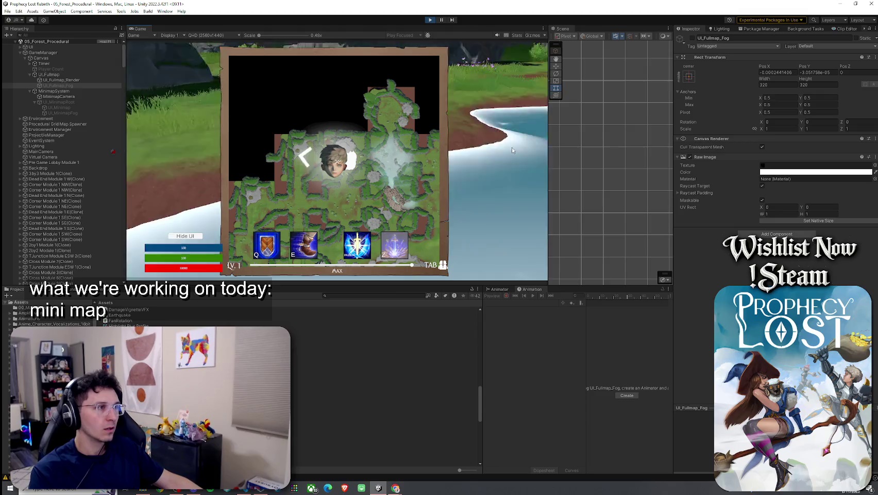
key(super)
click(693, 39)
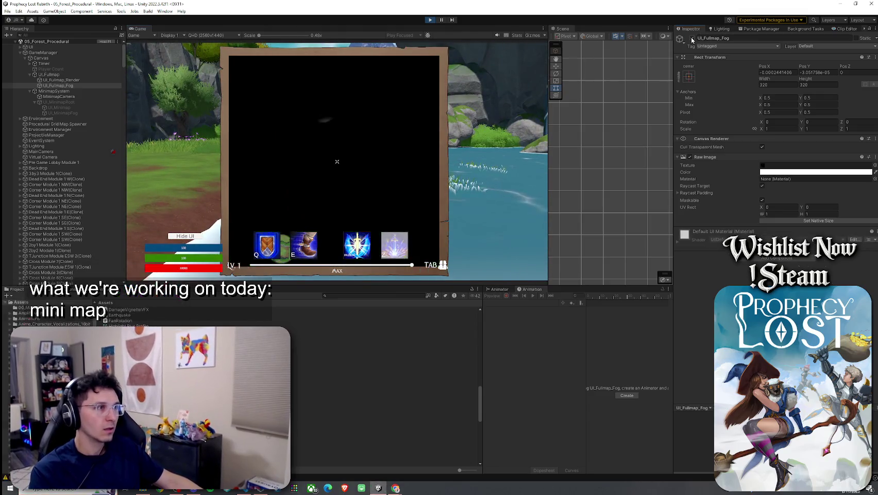
click(693, 39)
click(693, 39)
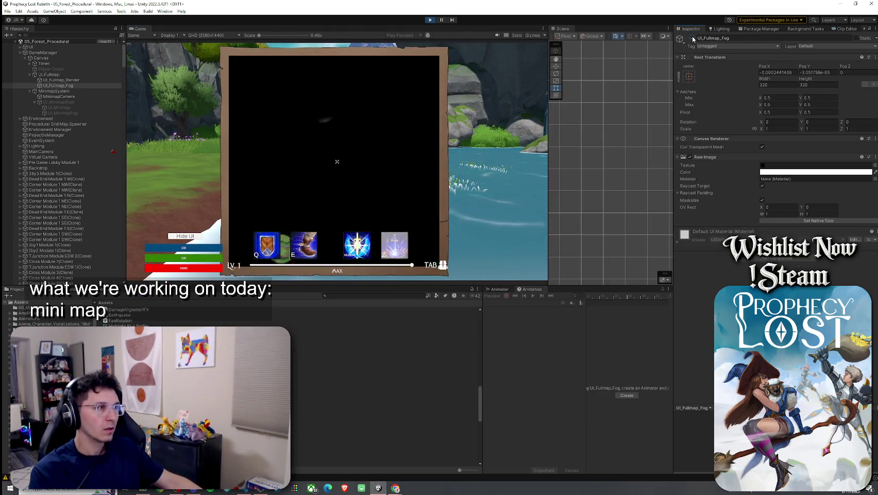
click(693, 39)
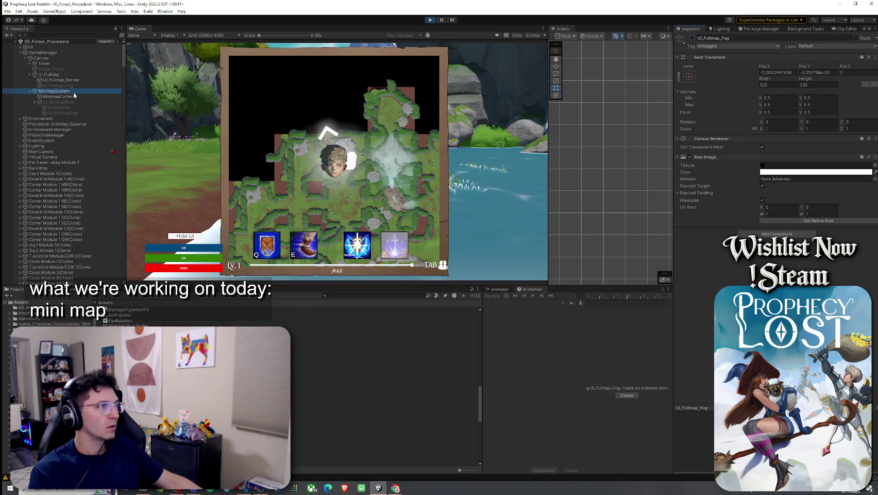
Select MinimapSystem, then stop the running game to return to the title screen
click(54, 90)
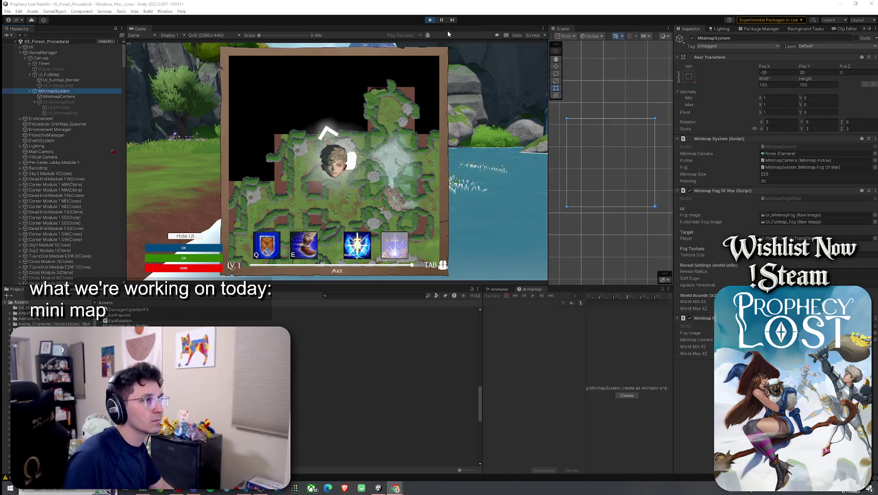
click(450, 115)
key(r)
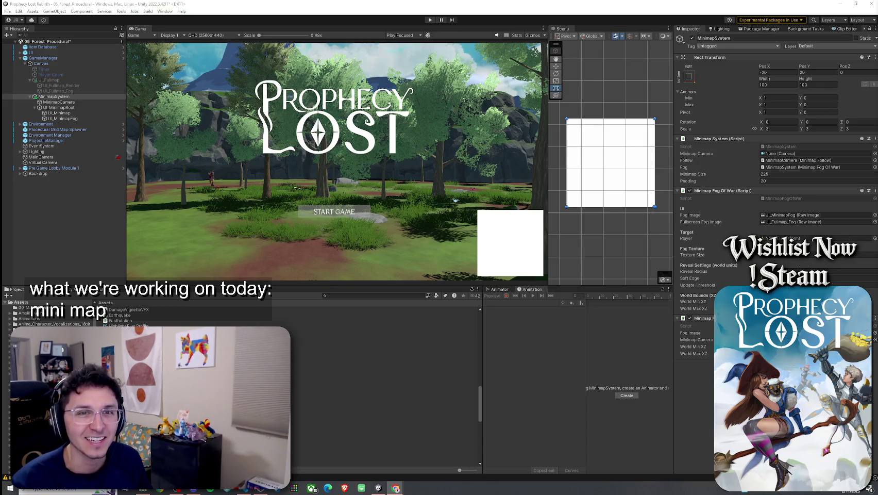
Switch to the browser window showing the Nintendo GameCube controller image
key(alt+Tab)
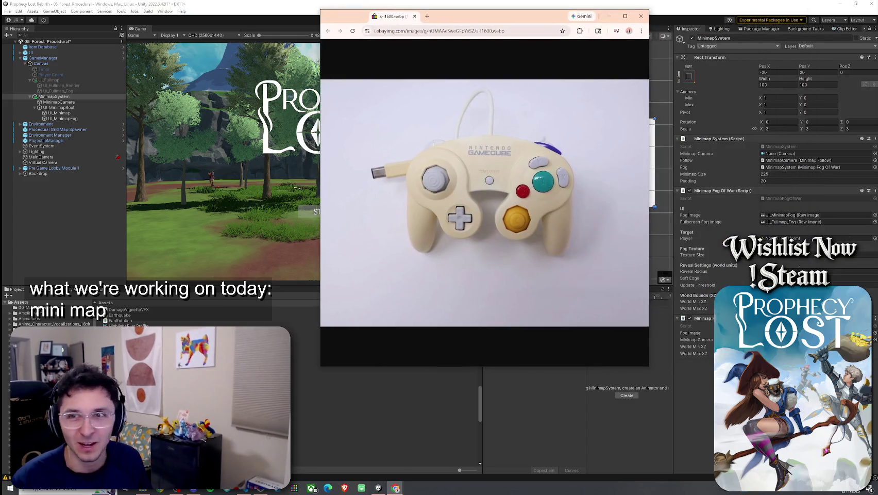
mouse_move(516, 16)
mouse_down()
mouse_move(802, 50)
mouse_move(548, 30)
mouse_up()
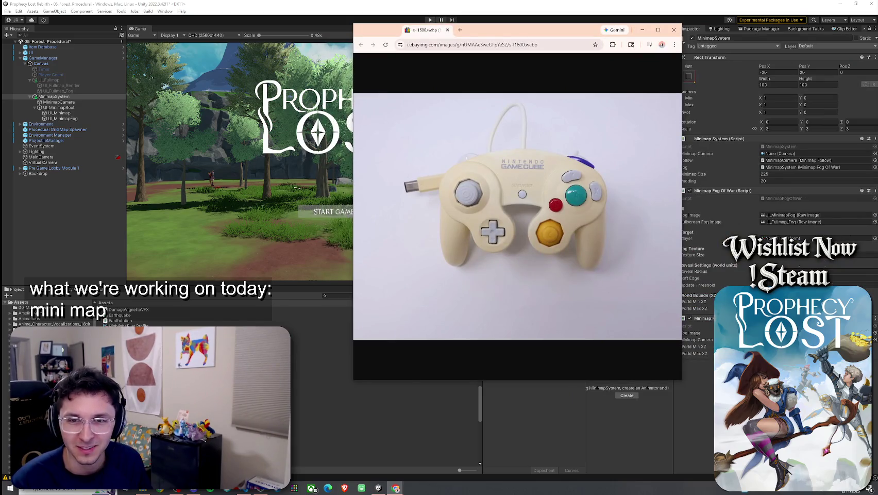
drag(515, 30, 526, 30)
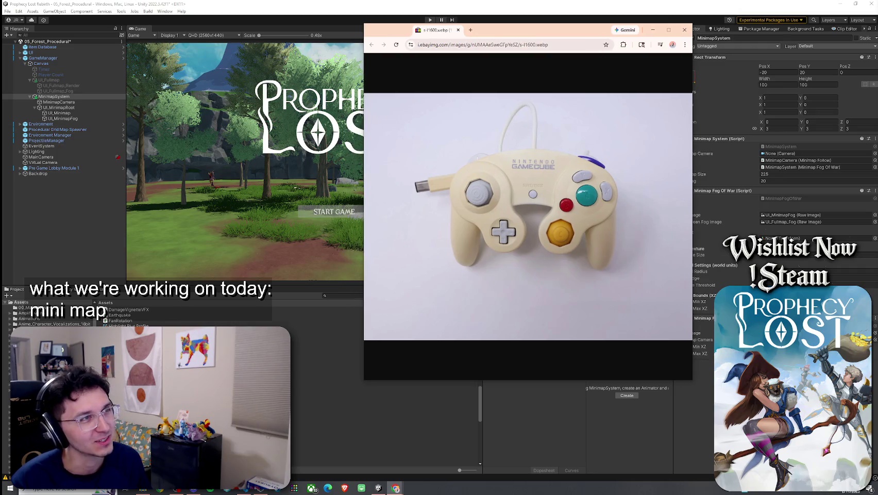
key(alt+Tab)
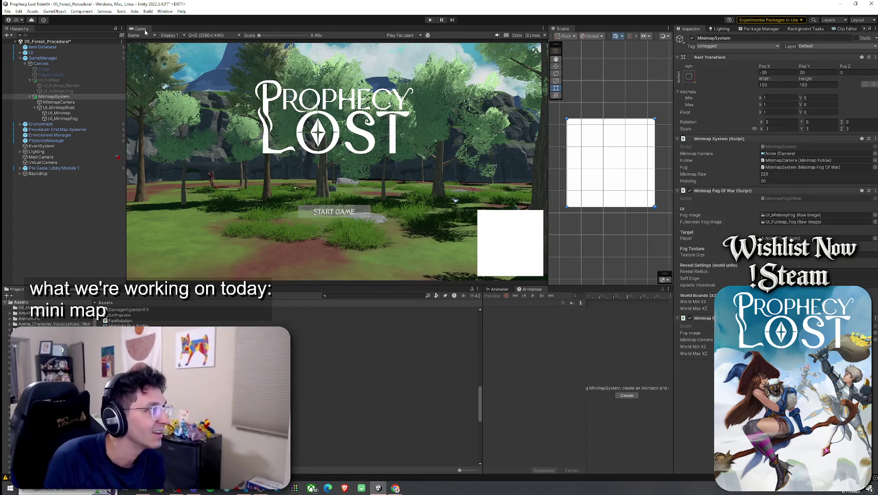
Save the scene from the File menu to keep the MinimapSystem changes
click(7, 11)
click(19, 44)
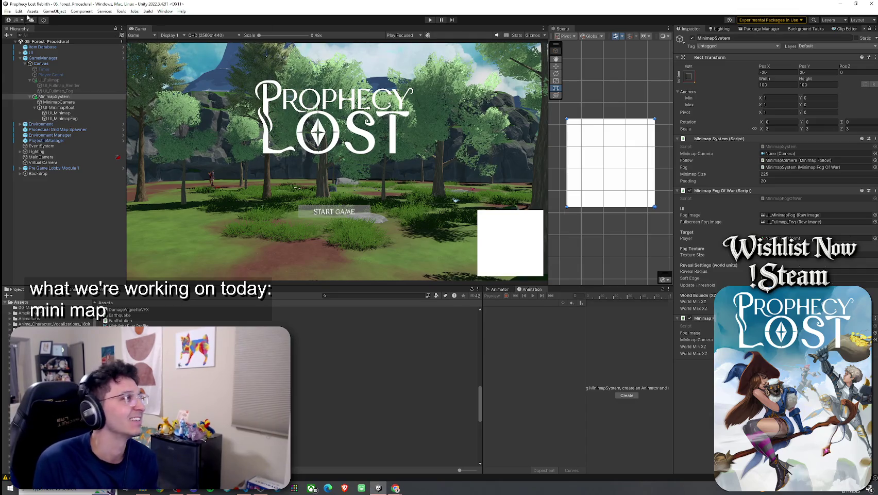
click(8, 10)
key(Escape)
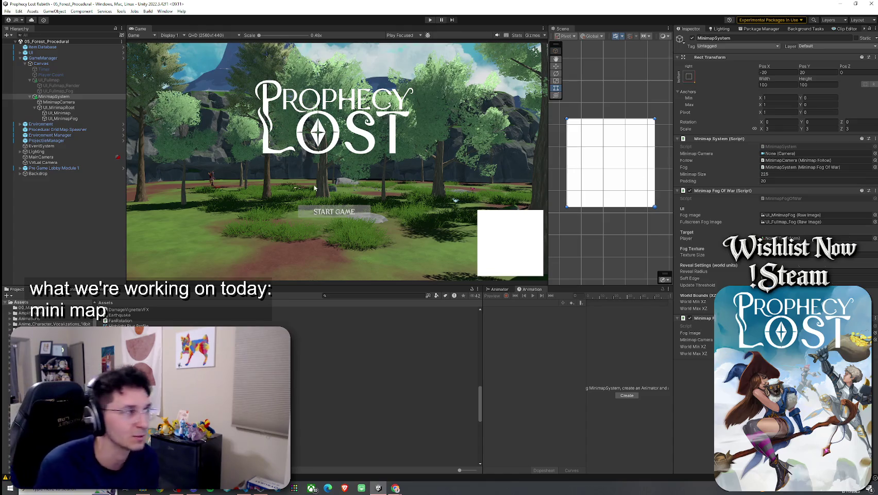
Save the scene, enter Play mode, maximize the Game view and start the game online
click(18, 11)
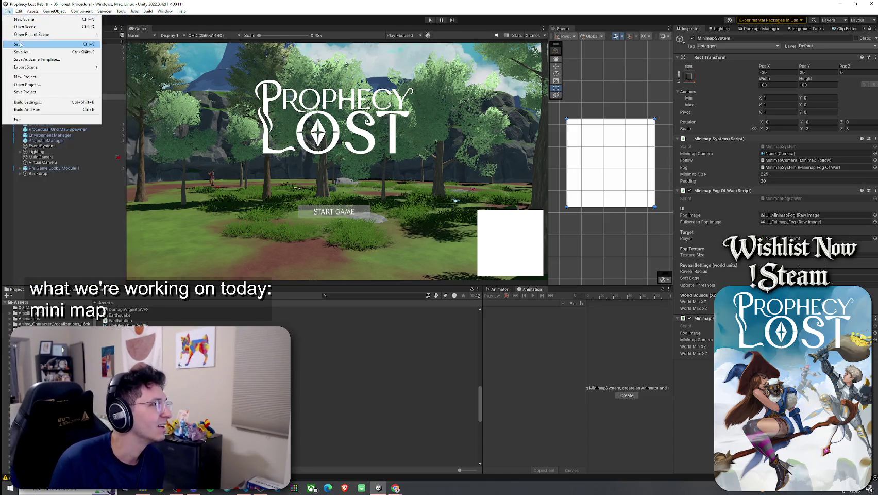
click(143, 31)
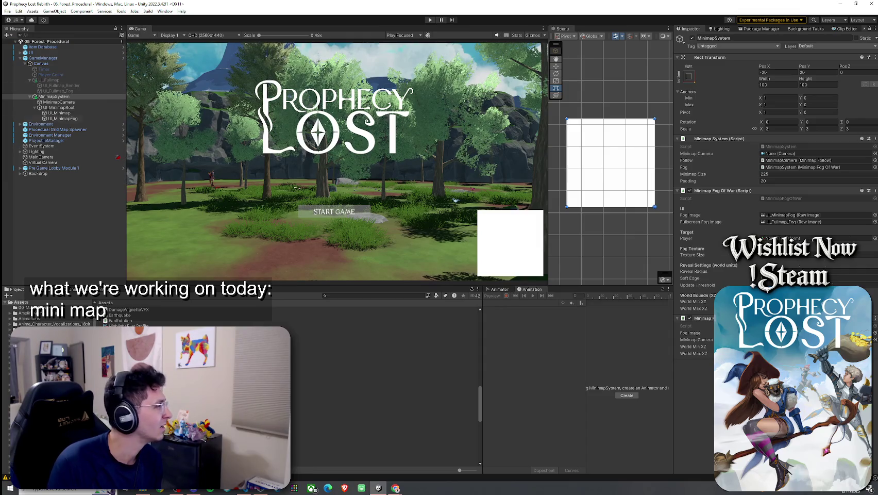
click(430, 19)
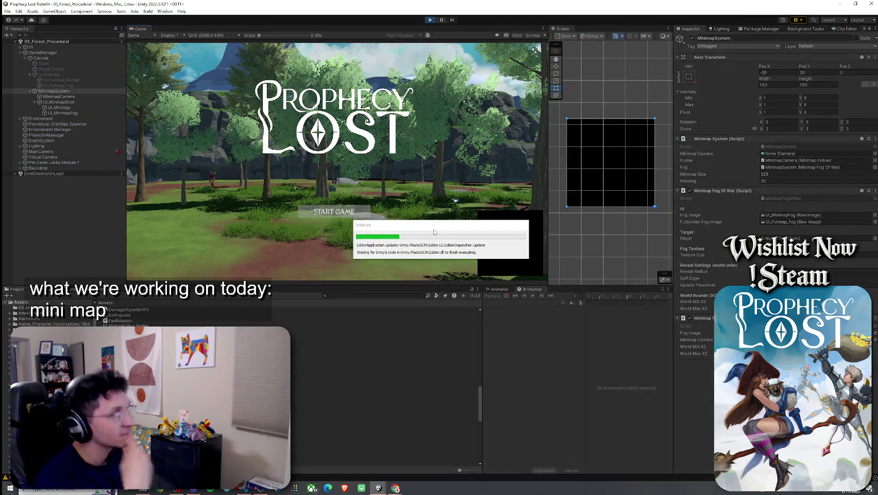
double_click(140, 29)
click(419, 354)
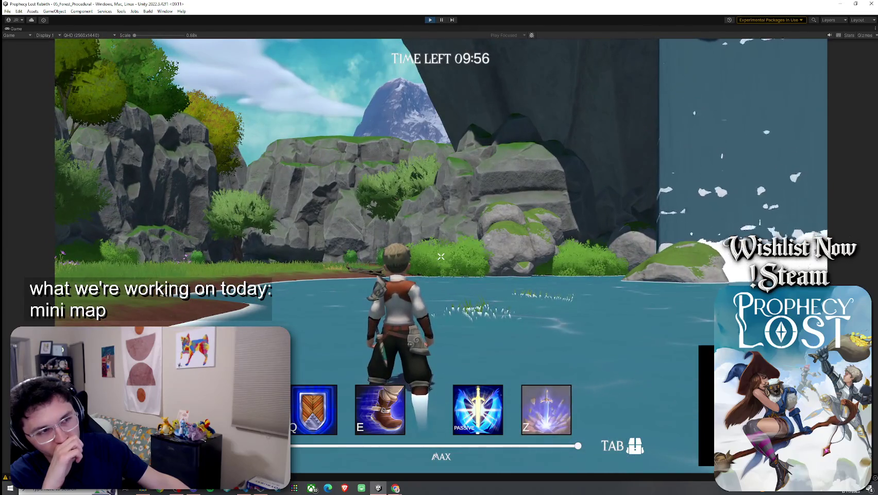
Toggle the fullscreen map with M several times, then restore the editor layout with Shift+Space
key(m)
key(m)
key(m)
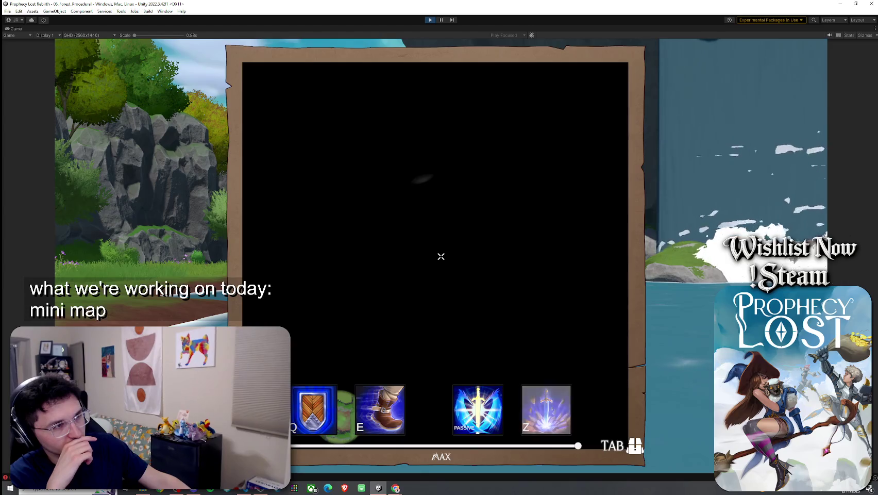
key(m)
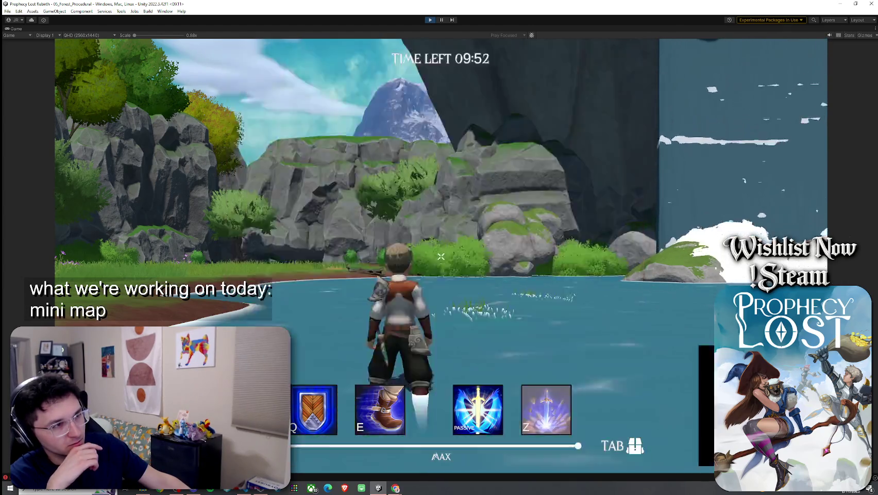
key(m)
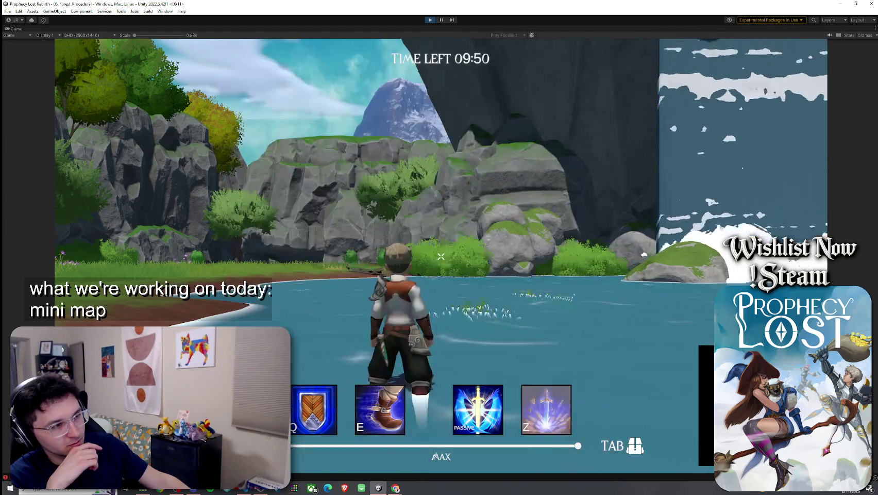
key(m)
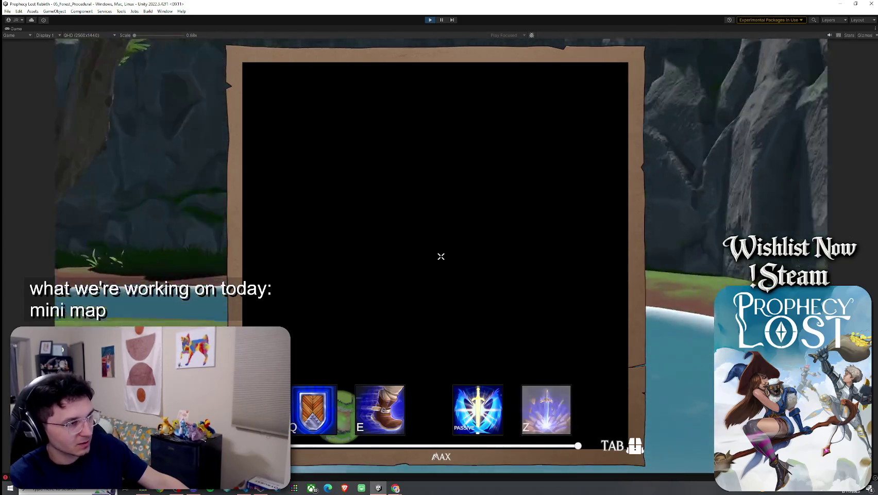
key(super)
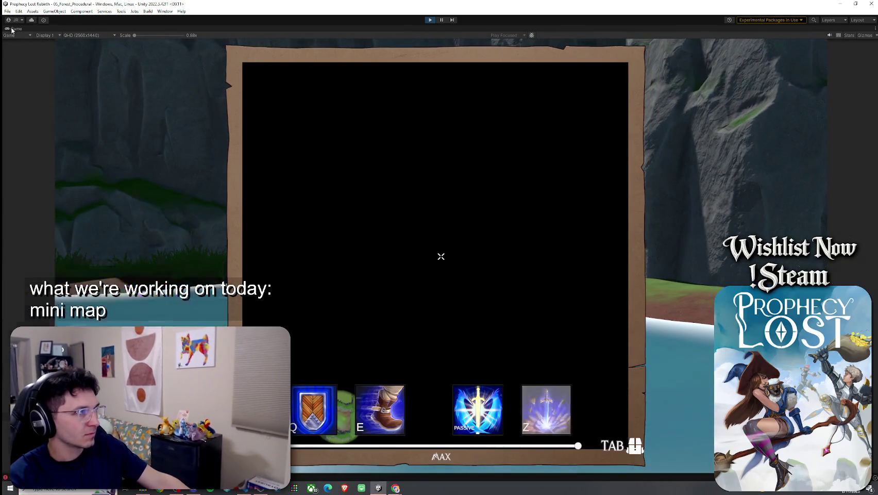
key(shift+space)
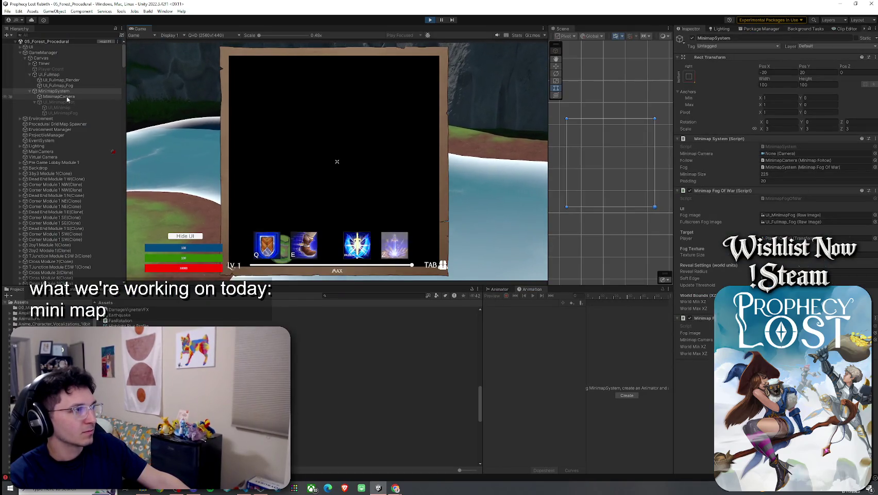
Deactivate UI_Fullmap_Fog, close the map with Tab to check the minimap, then stop with Ctrl+P
click(67, 85)
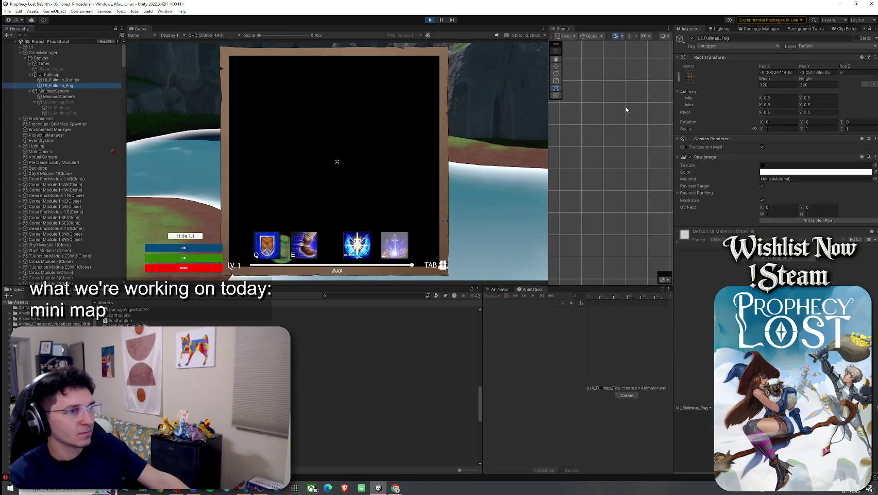
click(692, 38)
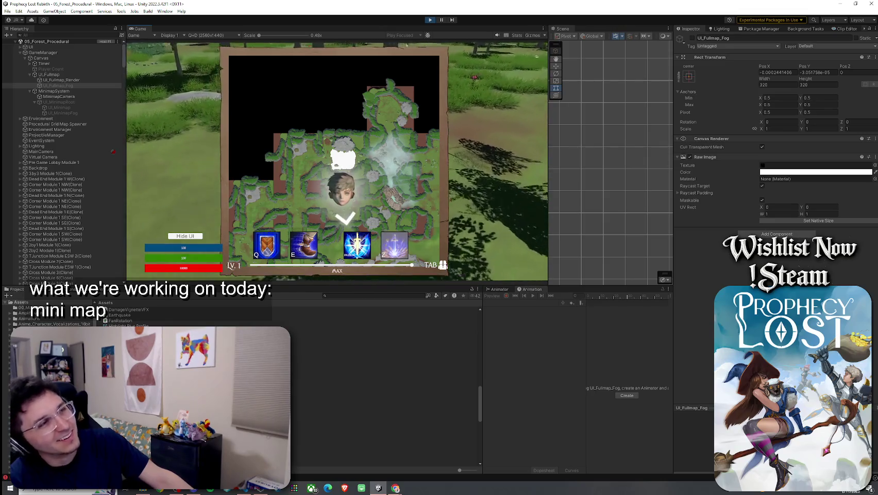
key(Tab)
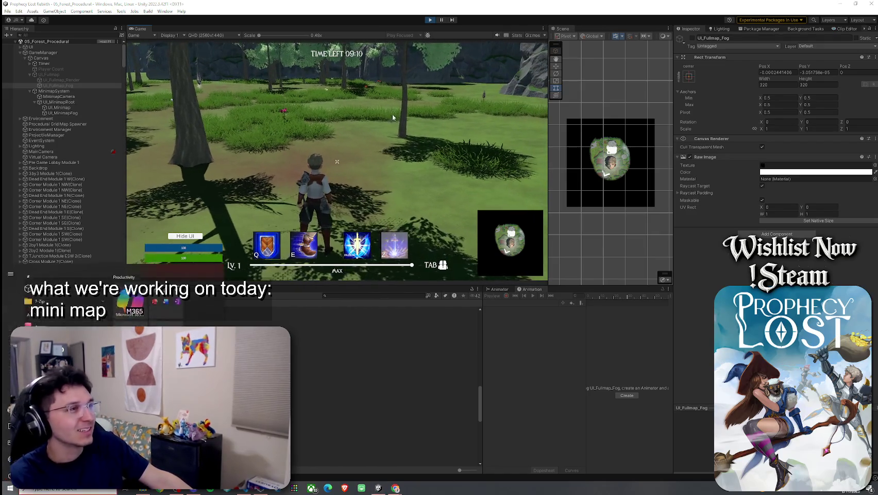
key(ctrl+p)
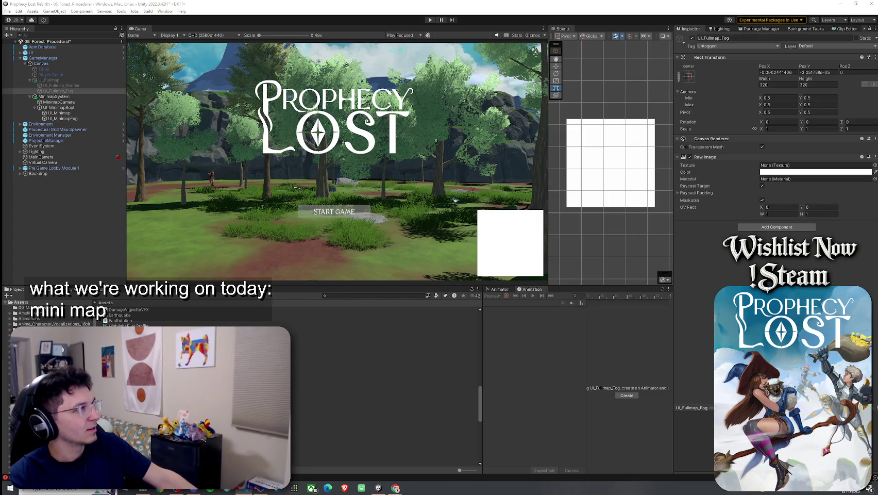
key(alt+Tab)
key(super+Left)
key(Return)
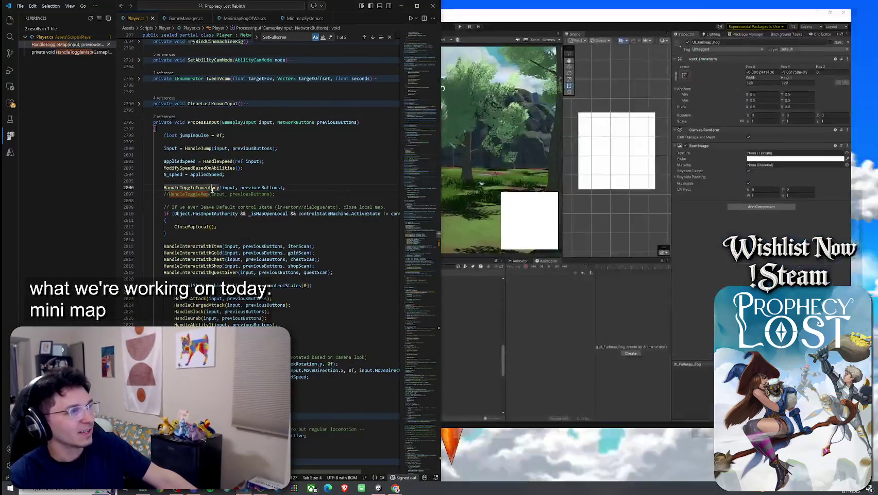
drag(275, 194, 163, 193)
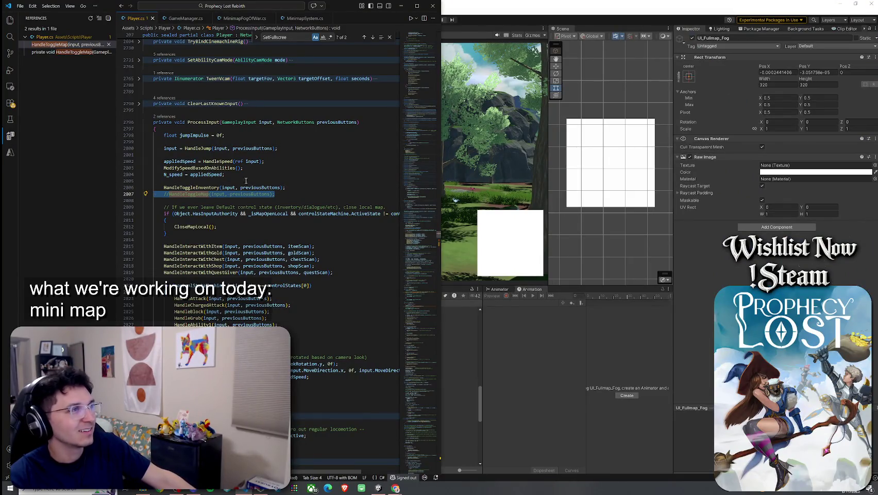
scroll(244, 179, up, 4)
click(322, 191)
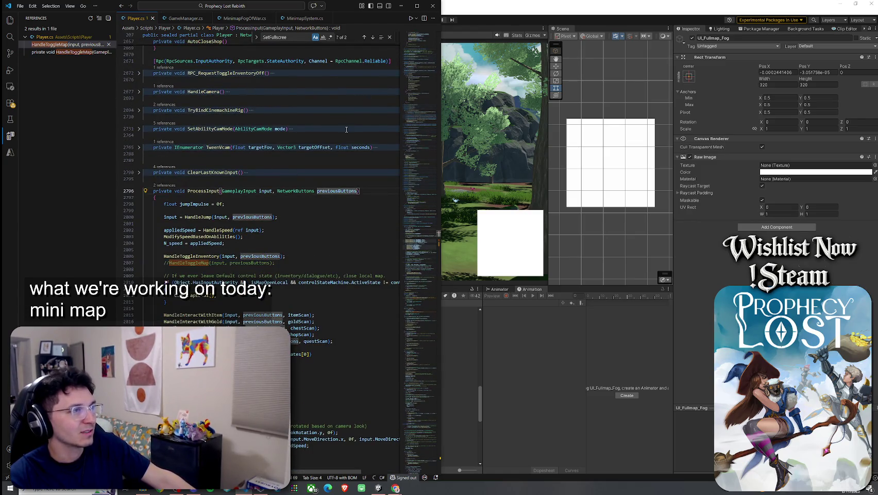
scroll(346, 131, down, 3)
key(Down)
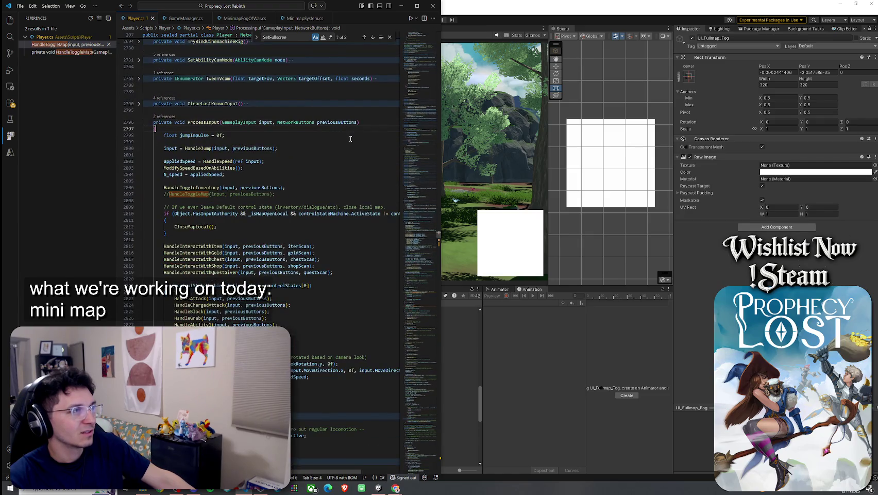
scroll(349, 139, down, 2)
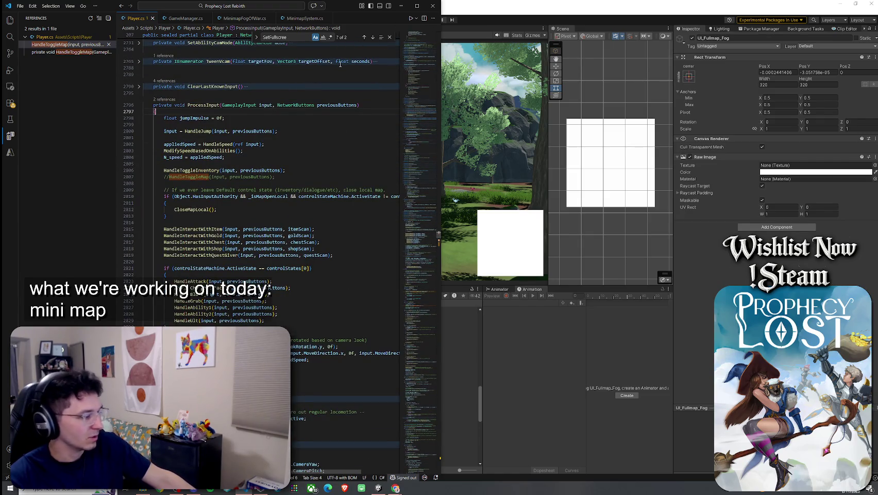
key(ctrl+equal)
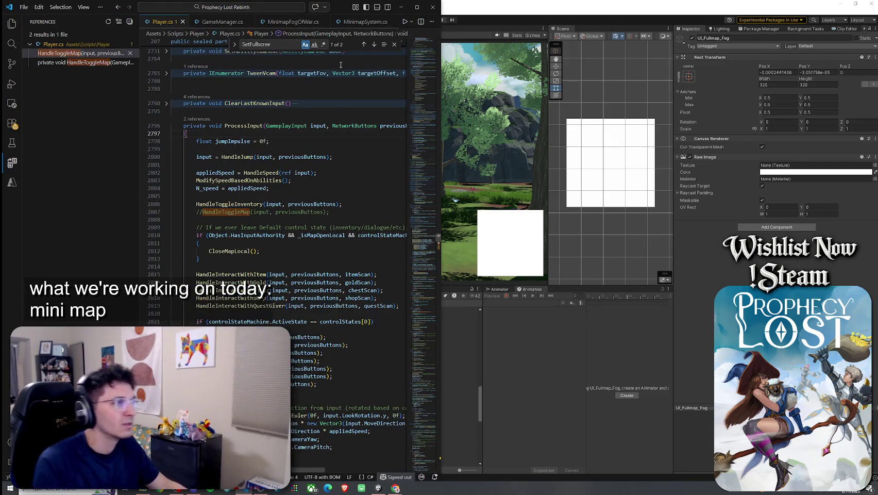
mouse_move(330, 212)
mouse_down()
mouse_move(184, 213)
mouse_move(196, 212)
mouse_up()
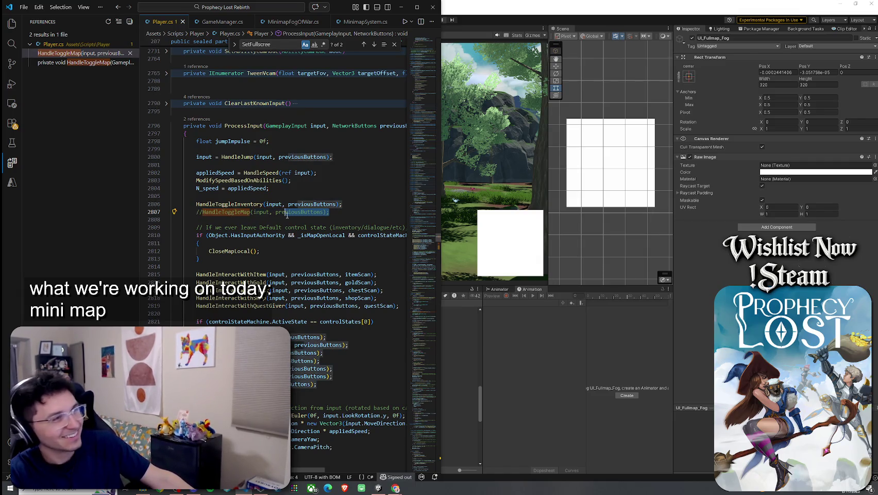
click(328, 212)
click(39, 6)
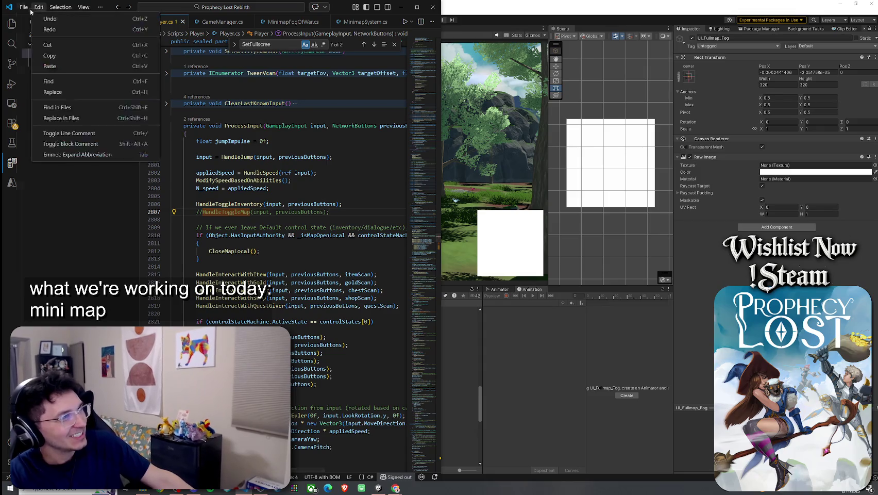
click(24, 7)
click(562, 154)
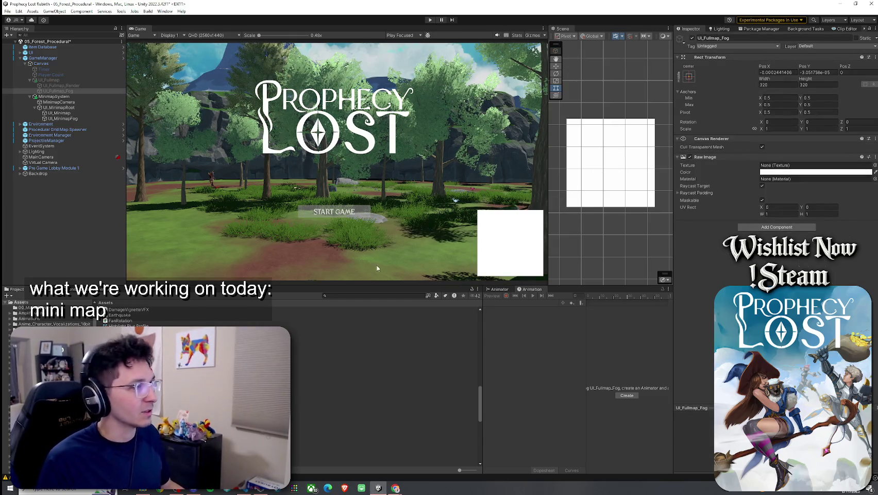
Enlarge the Game and Scene views, save the scene, and collapse the UI_Fullmap and GameManager hierarchy
drag(375, 287, 375, 346)
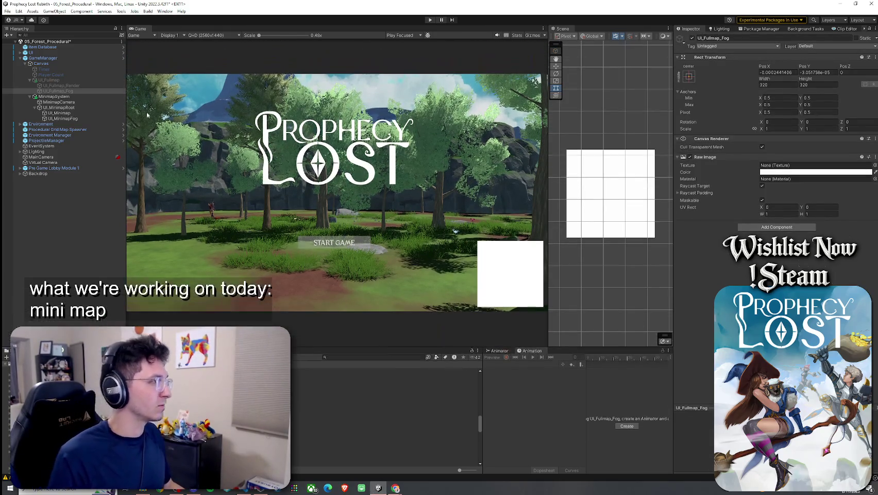
click(8, 10)
click(27, 45)
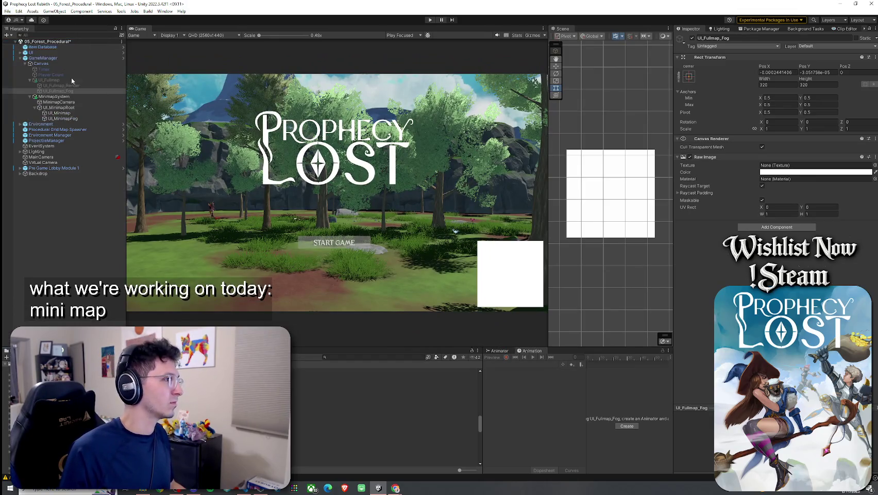
click(30, 80)
click(24, 63)
click(20, 57)
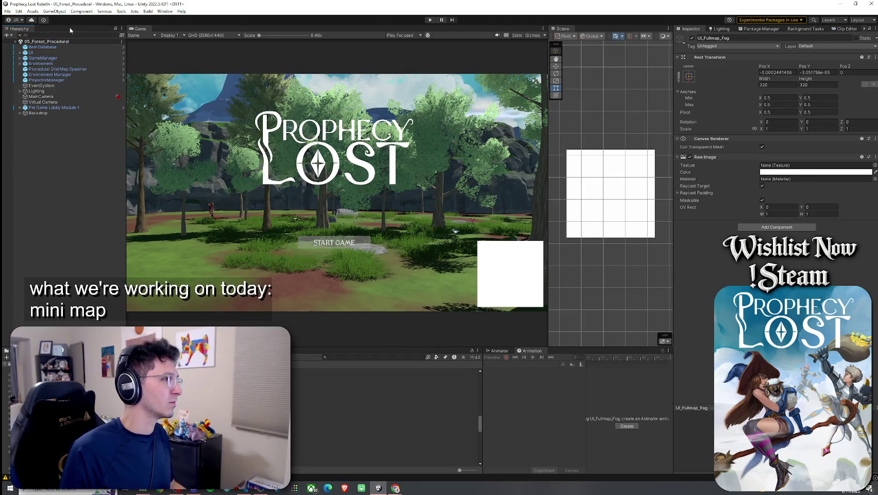
Enter Play mode, start a match, run forward briefly, then leave the maximized Game view
click(8, 10)
click(28, 46)
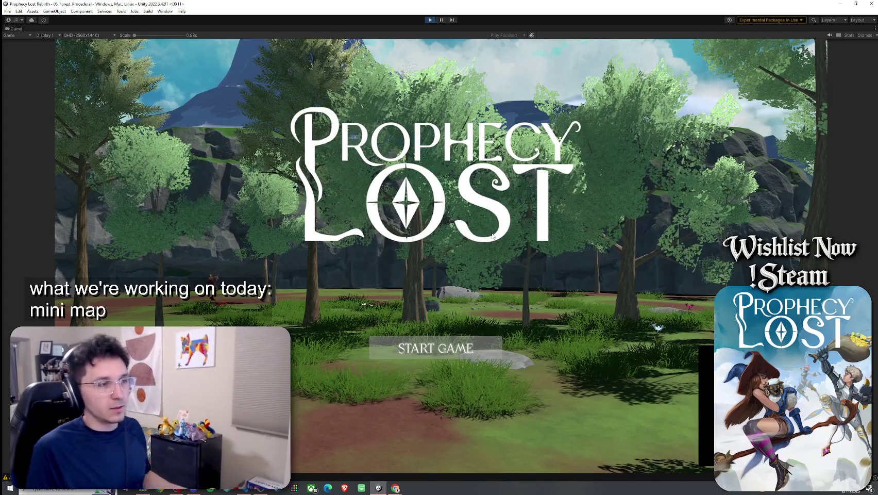
click(441, 337)
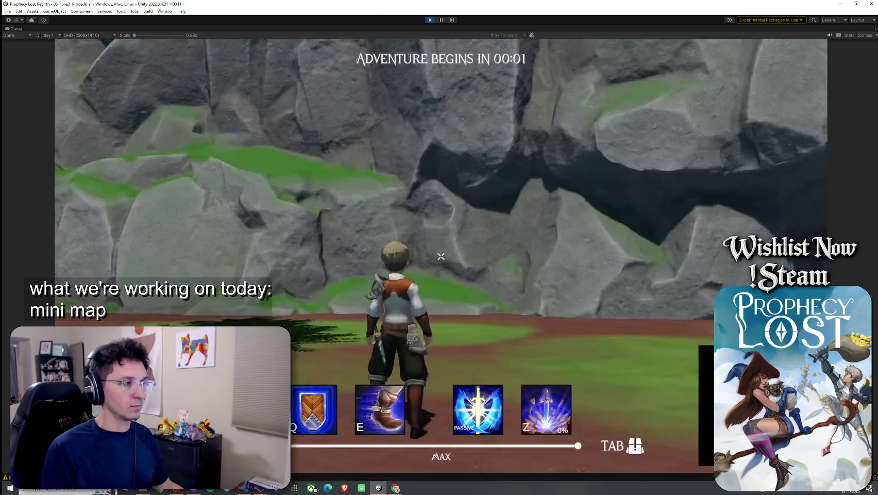
key(w)
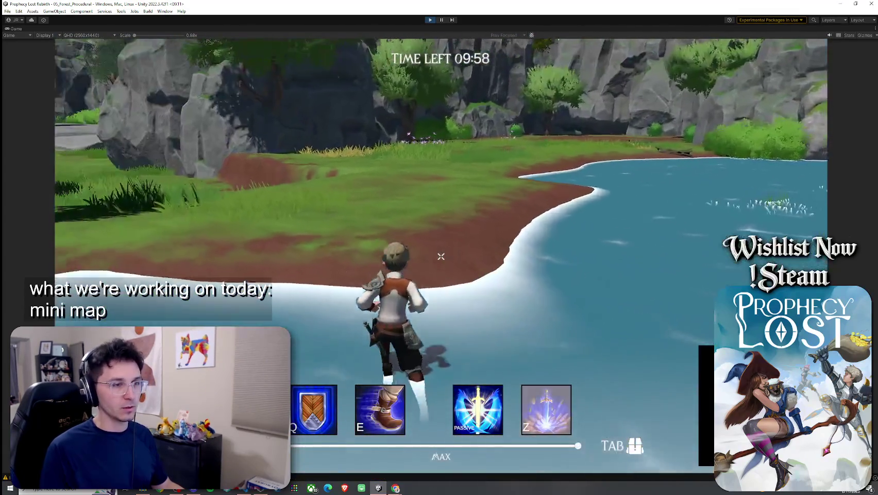
key(super)
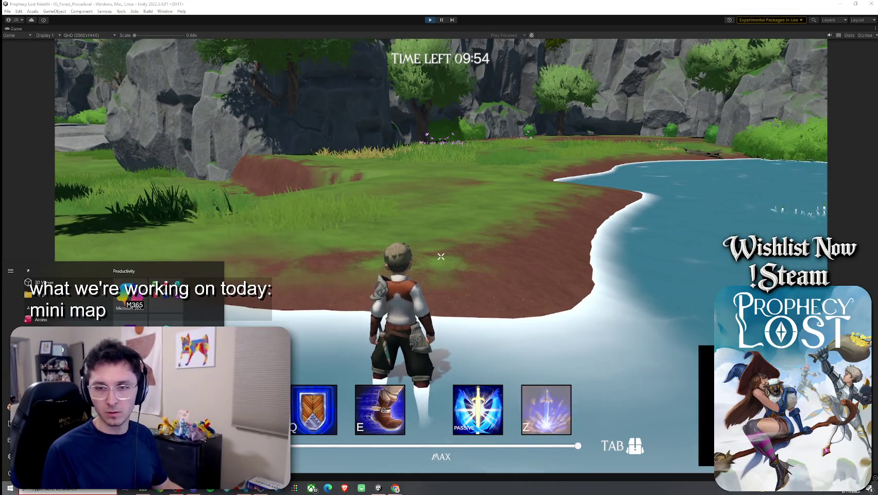
key(super)
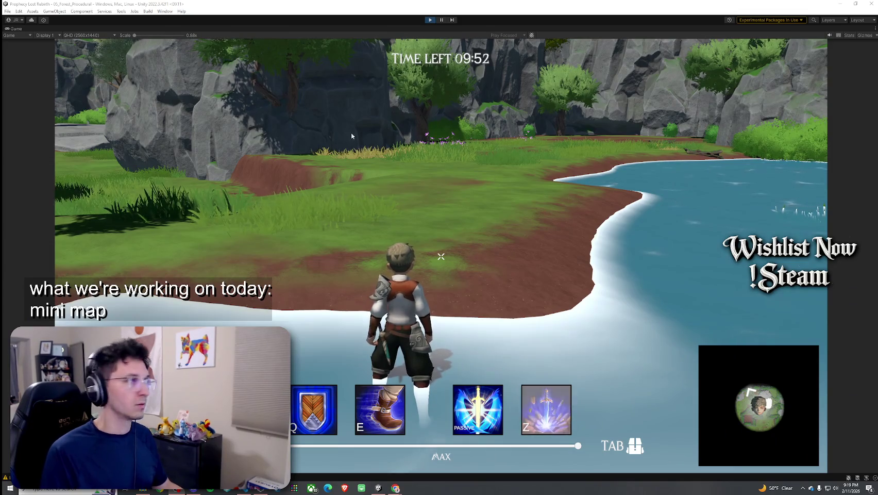
key(ctrl+p)
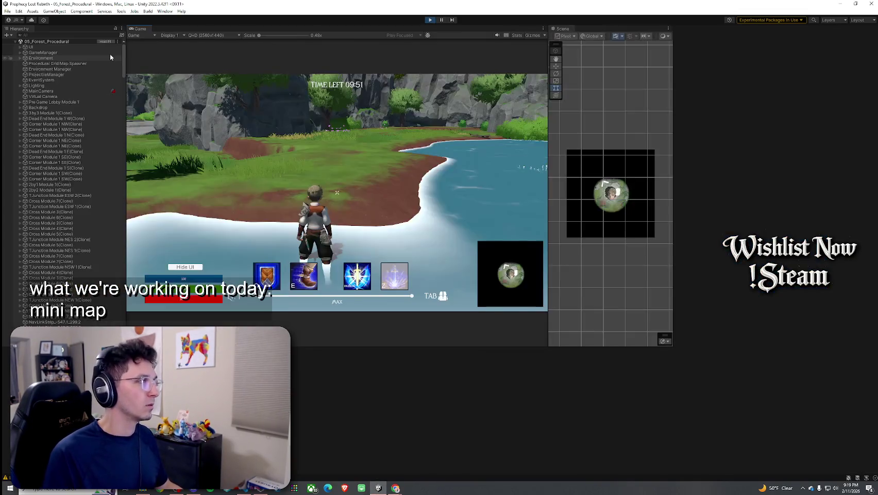
Select MinimapSystem under GameManager > Canvas and scrub its Pos Y to about 758.5 for the top-right corner
click(24, 54)
click(25, 58)
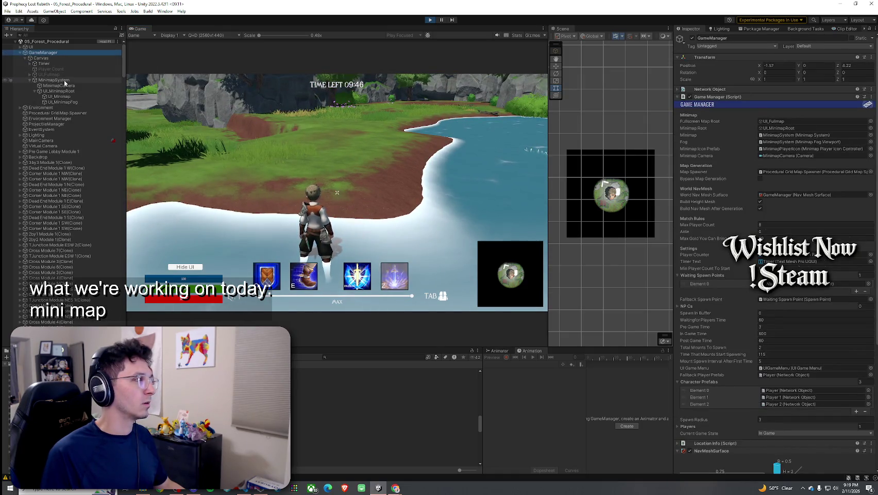
click(54, 80)
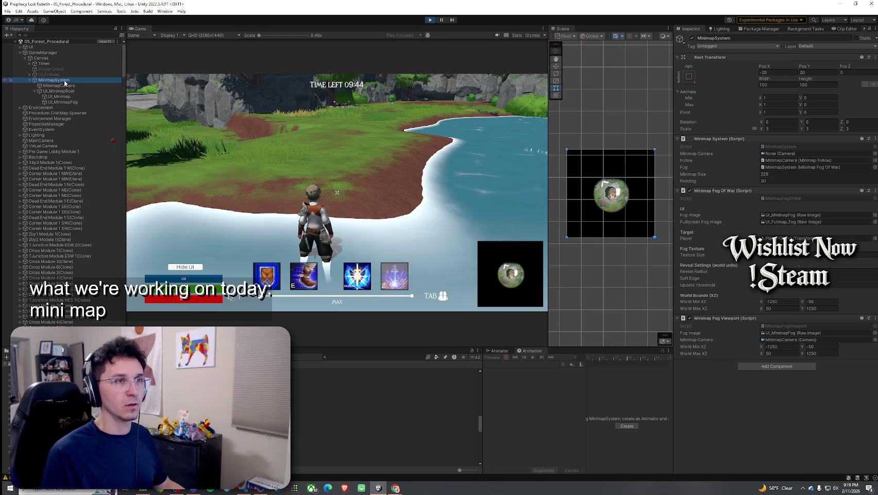
drag(763, 66, 153, 83)
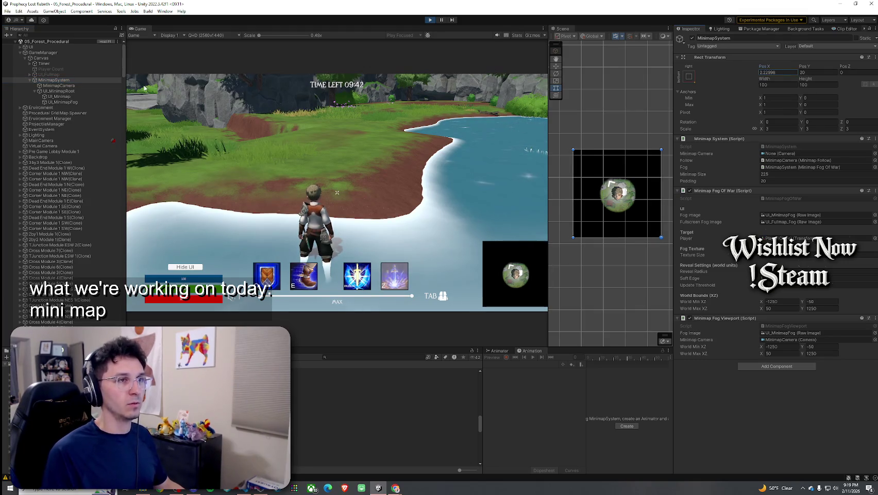
key(ctrl+z)
mouse_move(806, 70)
mouse_down()
mouse_move(46, 124)
mouse_move(104, 120)
mouse_up()
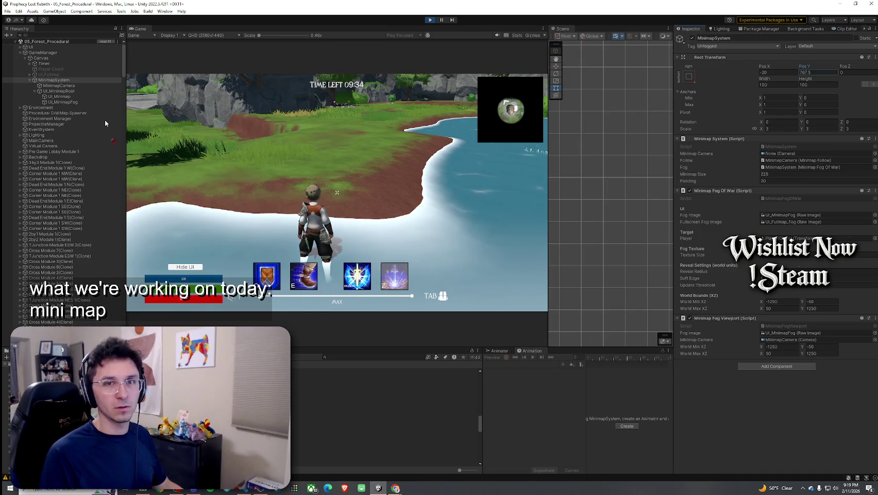
mouse_move(104, 120)
mouse_down()
mouse_move(294, 148)
mouse_move(731, 97)
mouse_move(876, 91)
mouse_up()
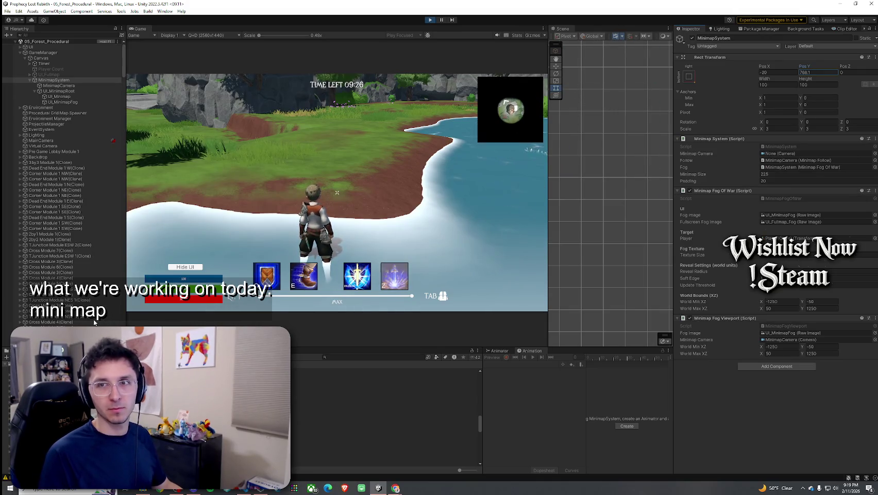
mouse_move(82, 324)
mouse_down()
mouse_move(133, 196)
mouse_move(877, 162)
mouse_up()
drag(804, 72, 843, 72)
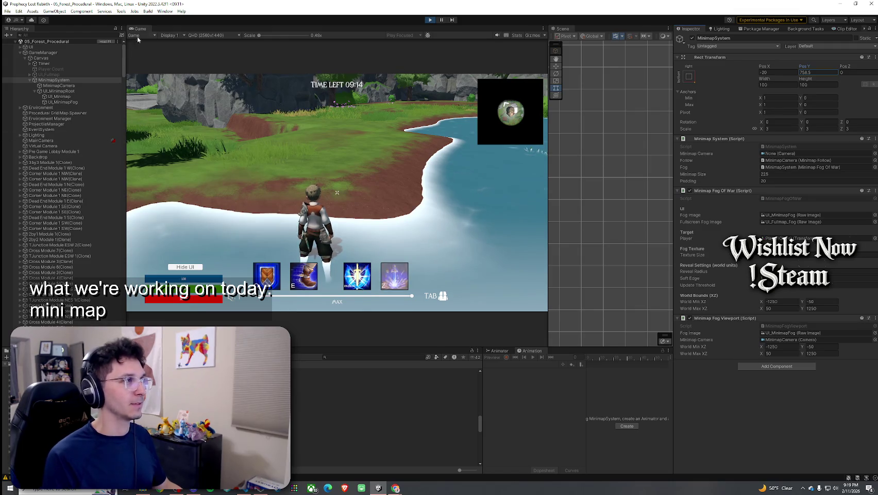
key(shift+space)
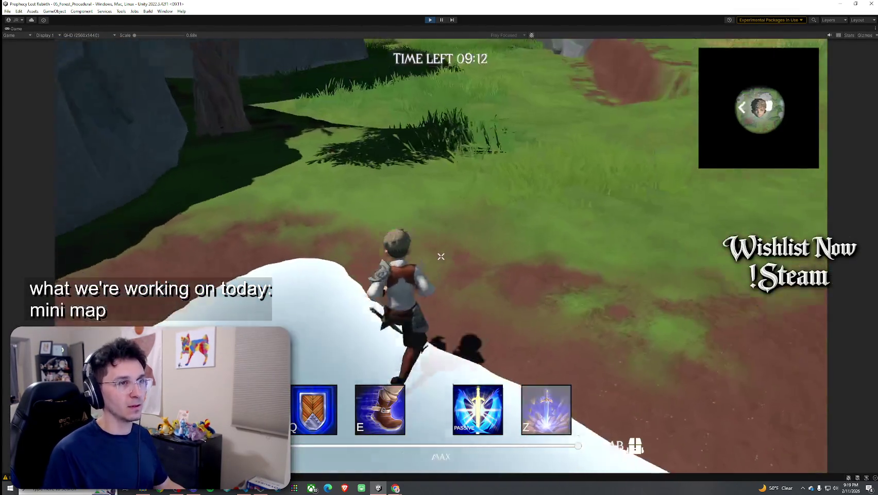
Run the character toward the rocky cliffs and mountain while the top-right minimap reveals the path
key(w)
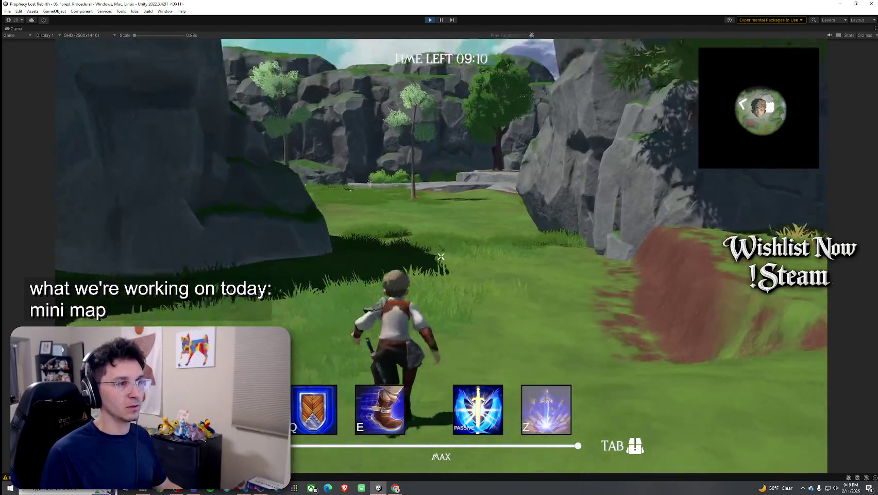
key(w)
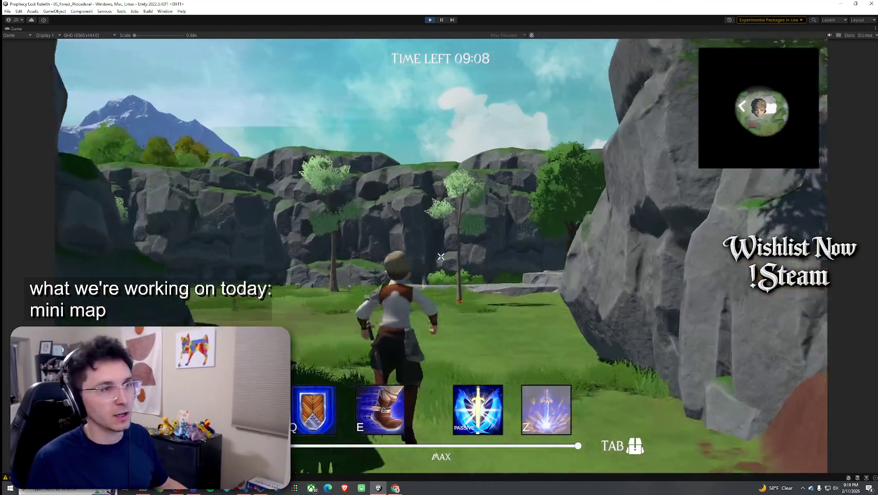
key(w)
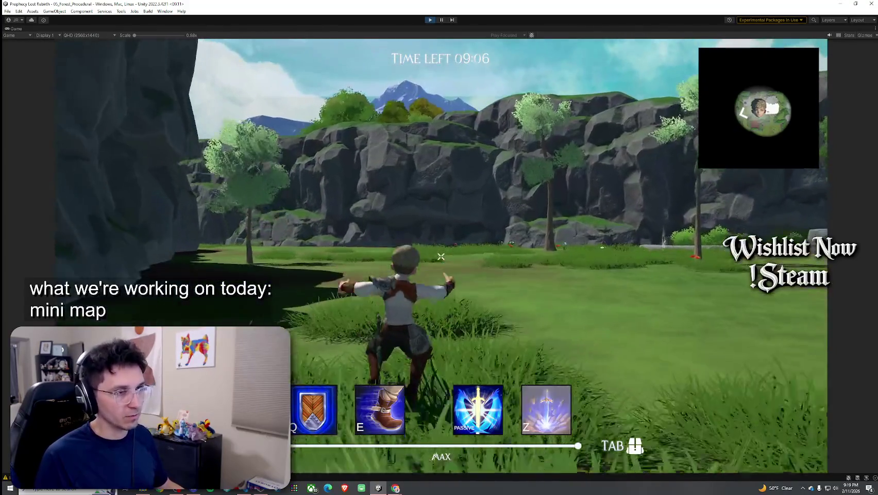
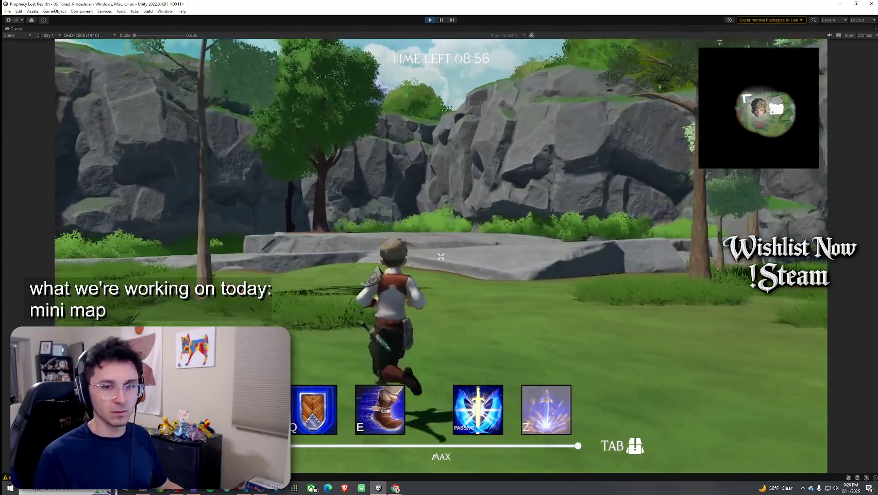
Run and jump the character across the level, then exit to the title screen and restore the editor layout
key(w)
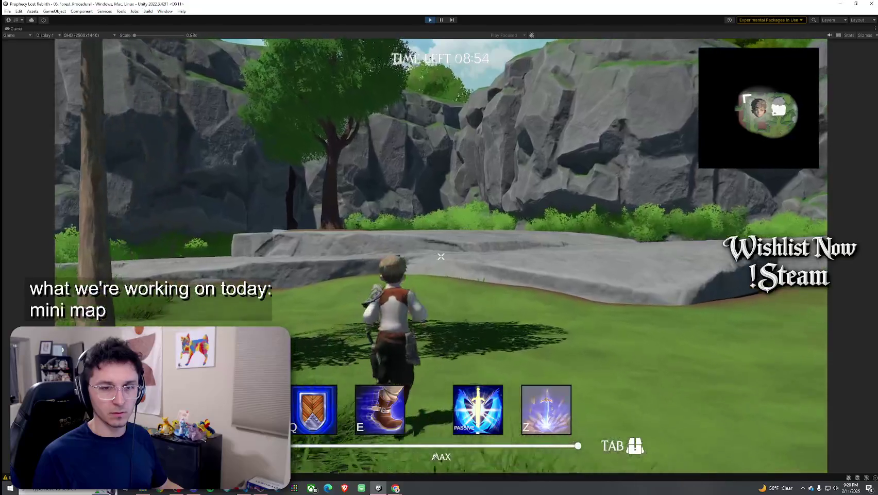
key(space)
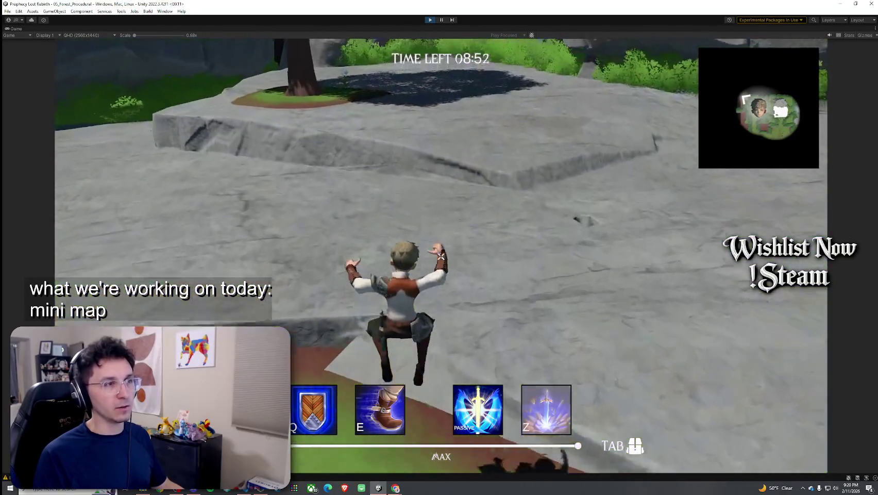
key(w)
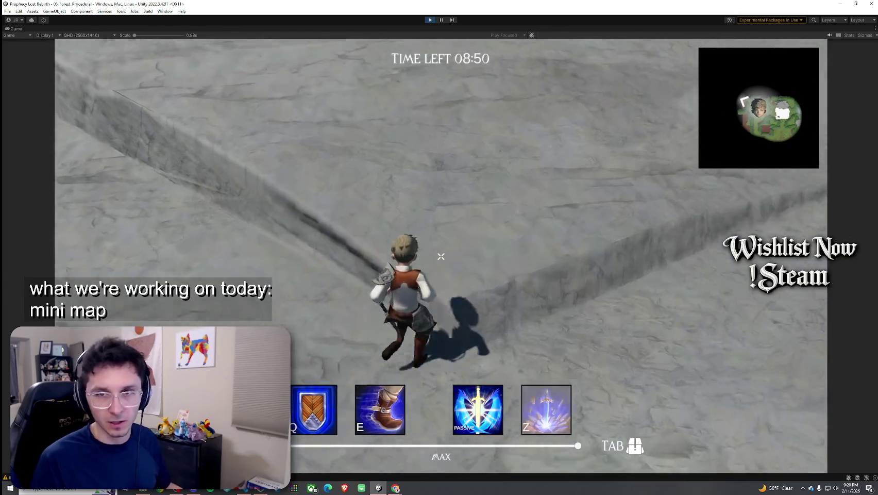
key(w)
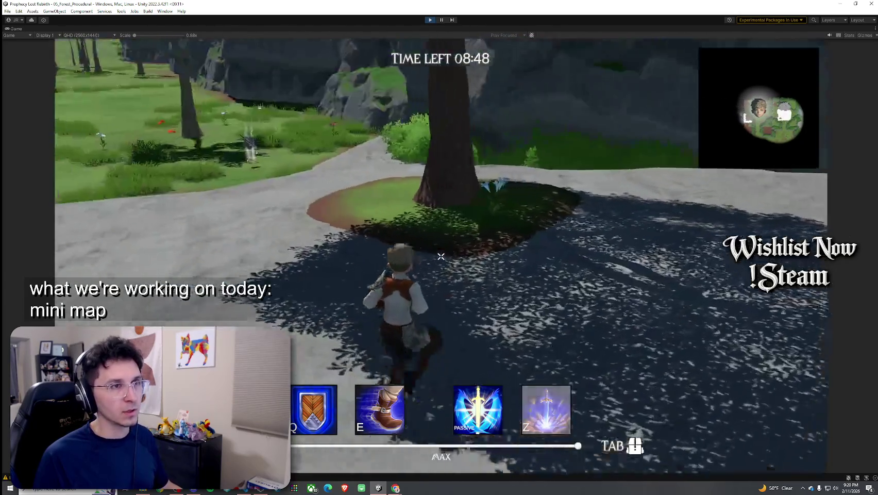
key(w)
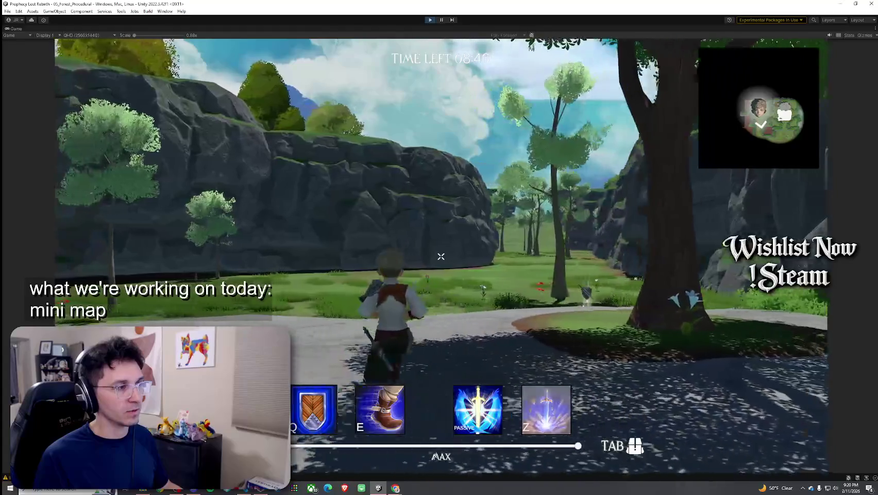
key(w)
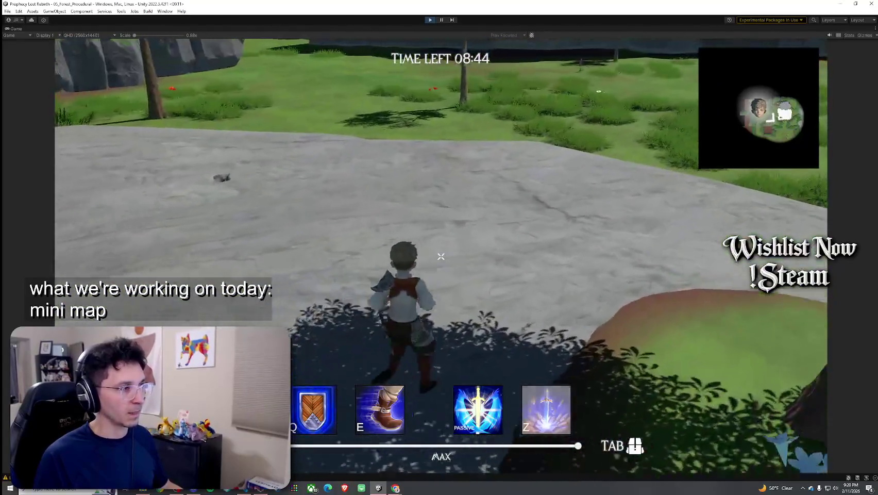
key(w)
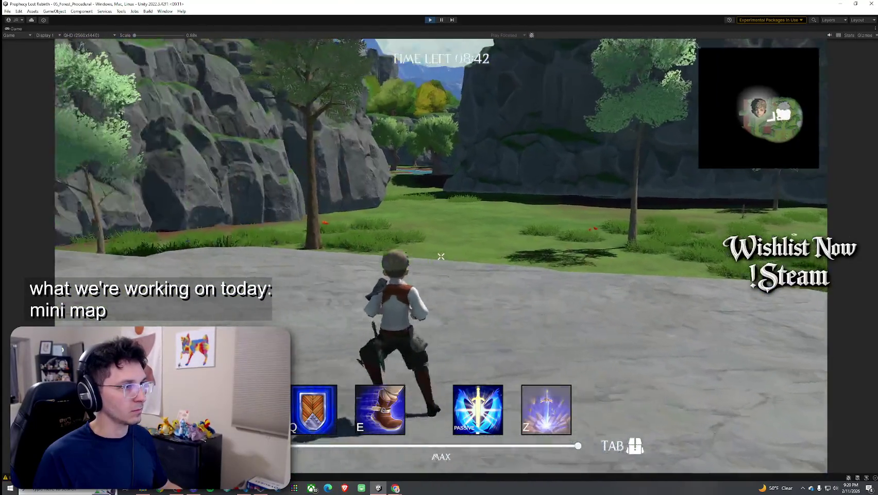
key(w)
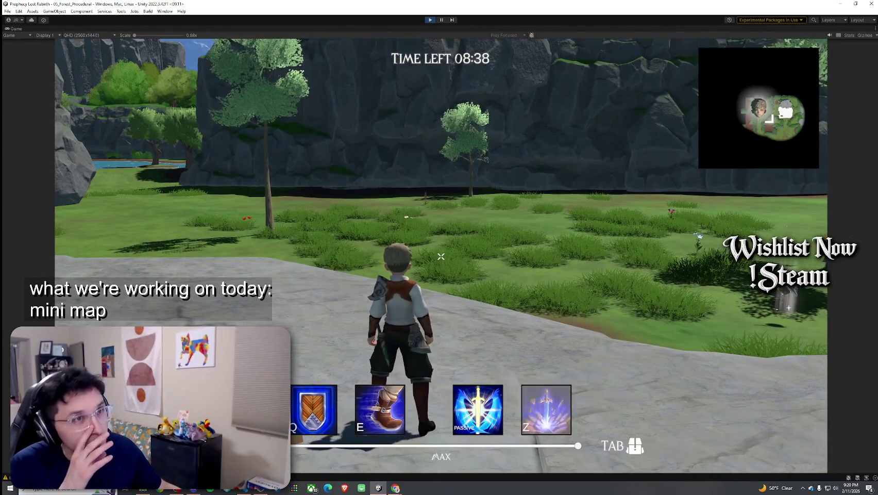
key(w)
key(w)
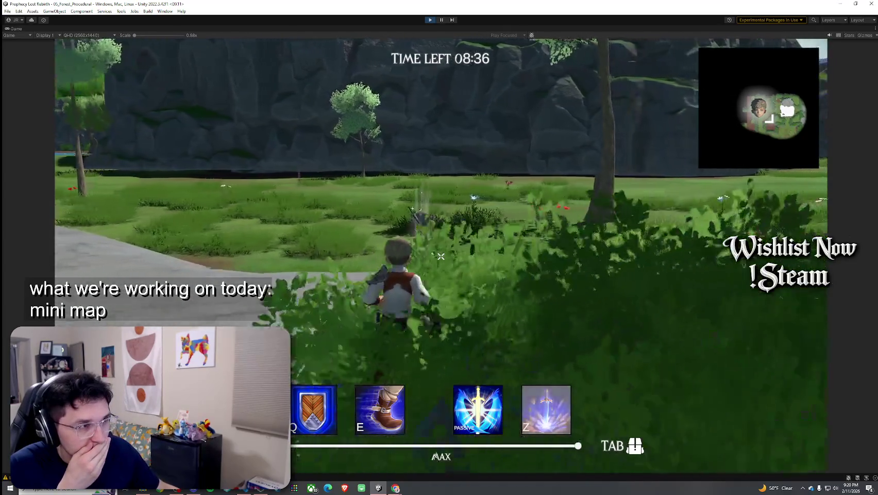
key(w)
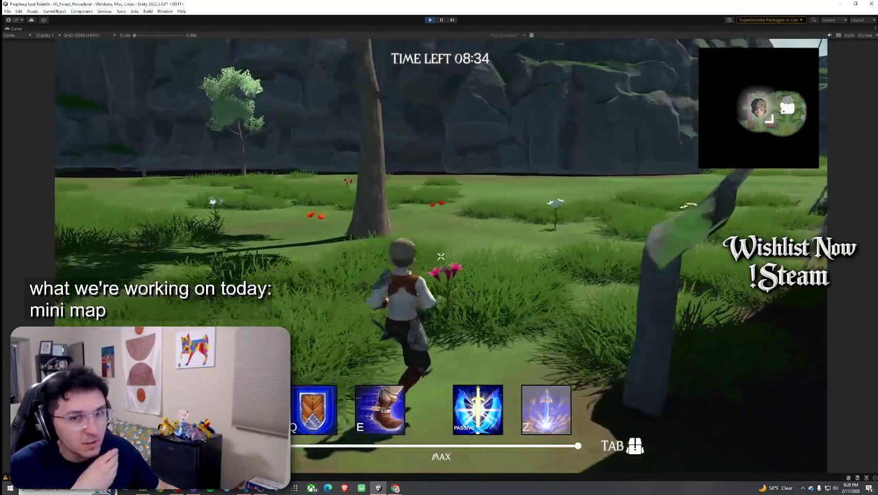
key(w)
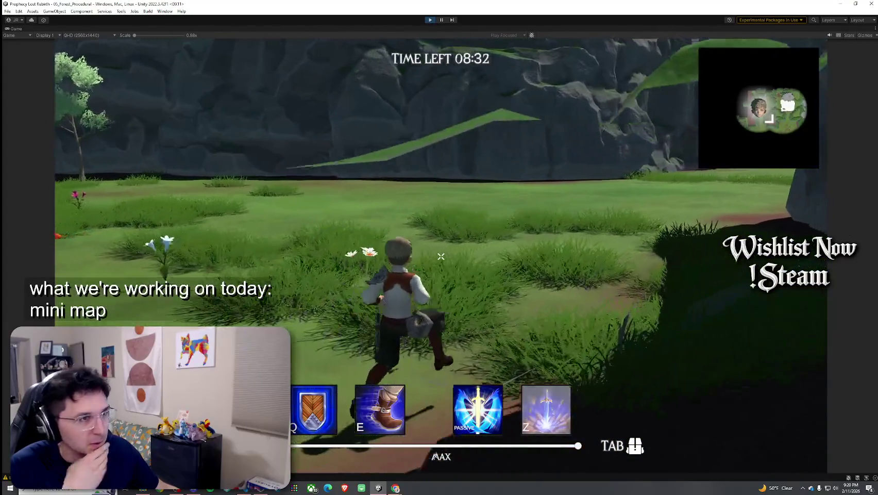
key(w)
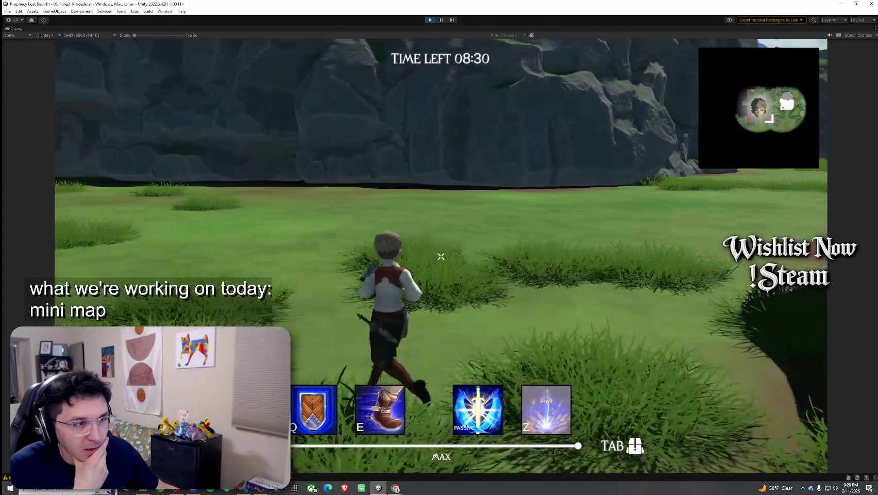
key(w)
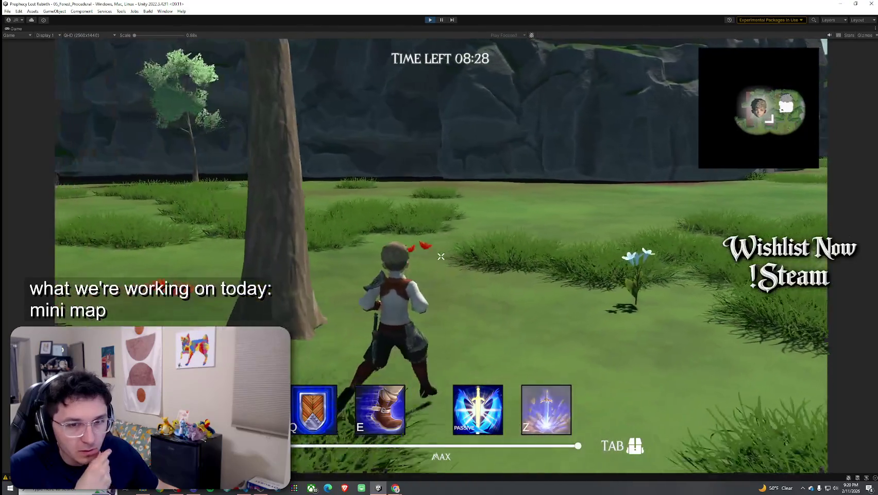
key(super)
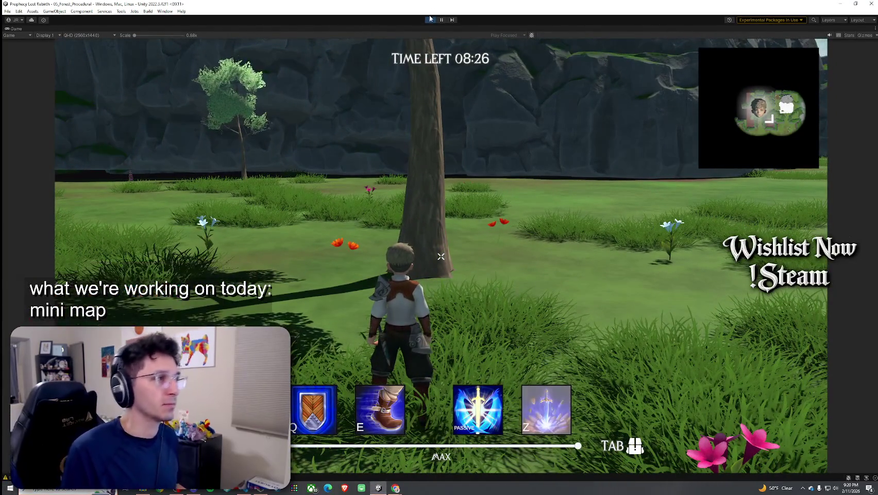
click(436, 100)
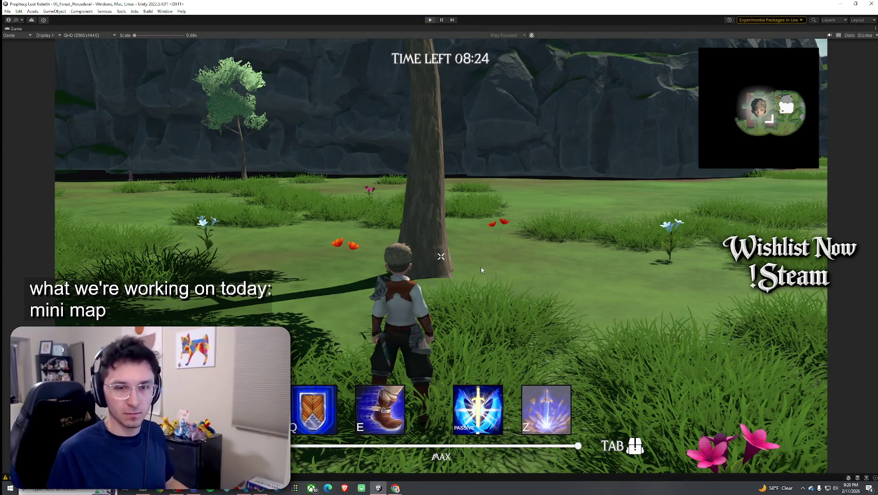
key(Escape)
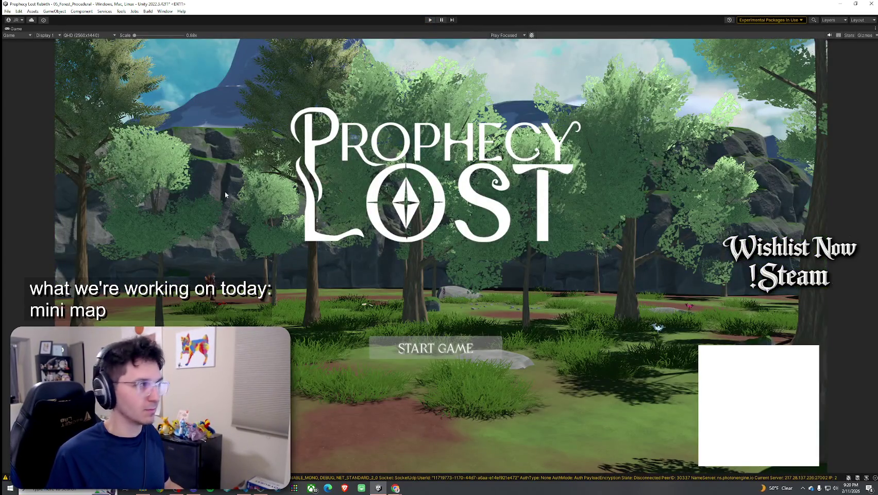
double_click(15, 29)
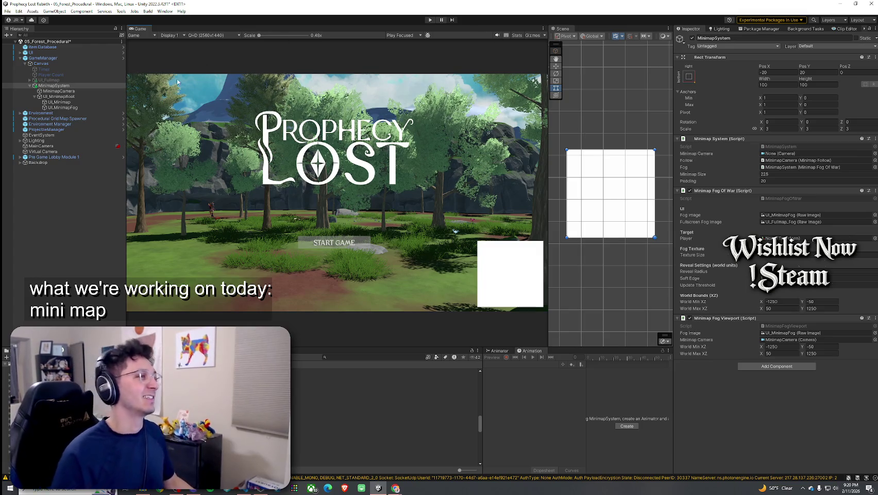
Set the MinimapSystem Rect Transform Pos Y to 760 after trying 800, 750 and 770
mouse_move(803, 66)
mouse_down()
mouse_move(748, 115)
mouse_move(846, 124)
mouse_move(21, 139)
mouse_move(67, 147)
mouse_up()
click(817, 72)
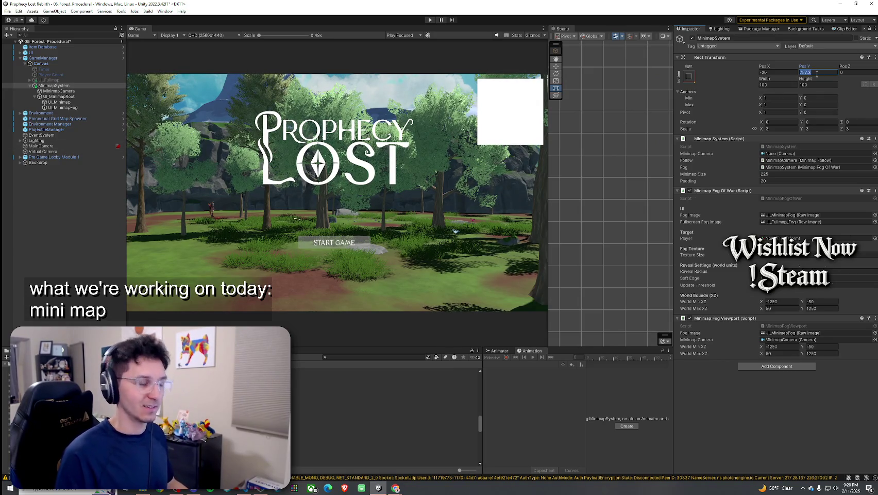
text(800)
key(BackSpace)
key(BackSpace)
key(BackSpace)
text(750)
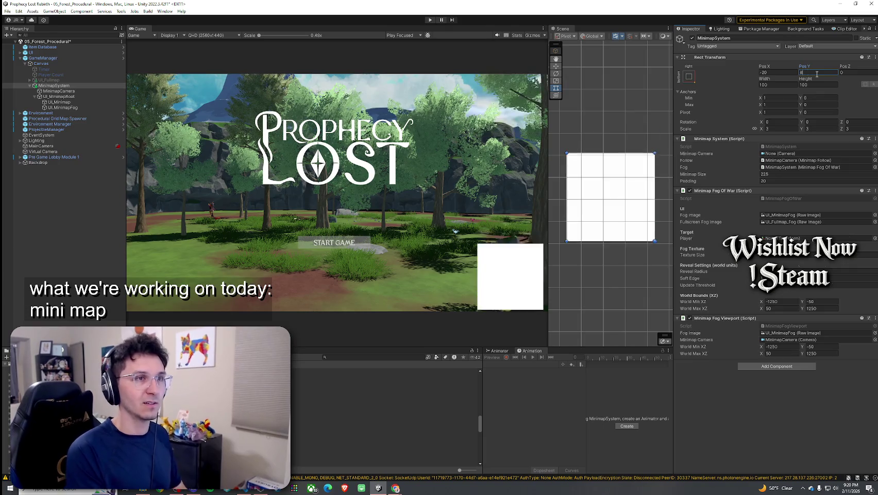
key(BackSpace)
key(BackSpace)
text(60)
key(BackSpace)
key(BackSpace)
text(70)
key(BackSpace)
key(BackSpace)
text(60)
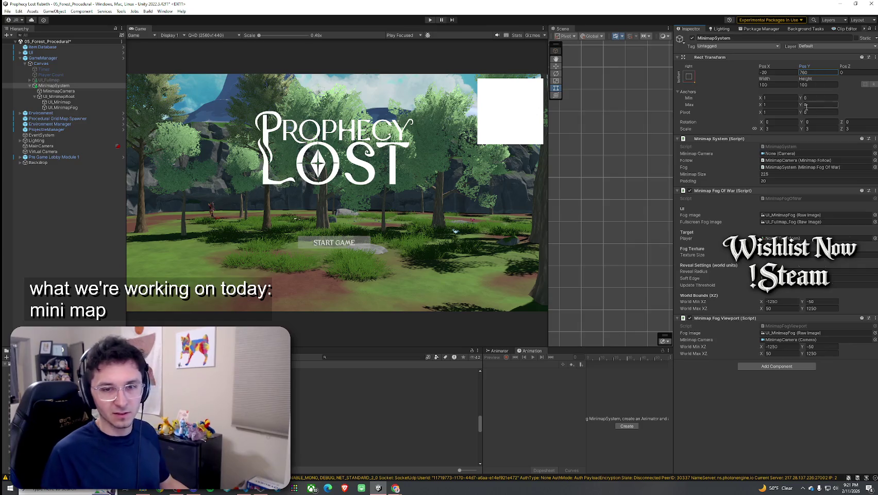
click(7, 11)
click(97, 2)
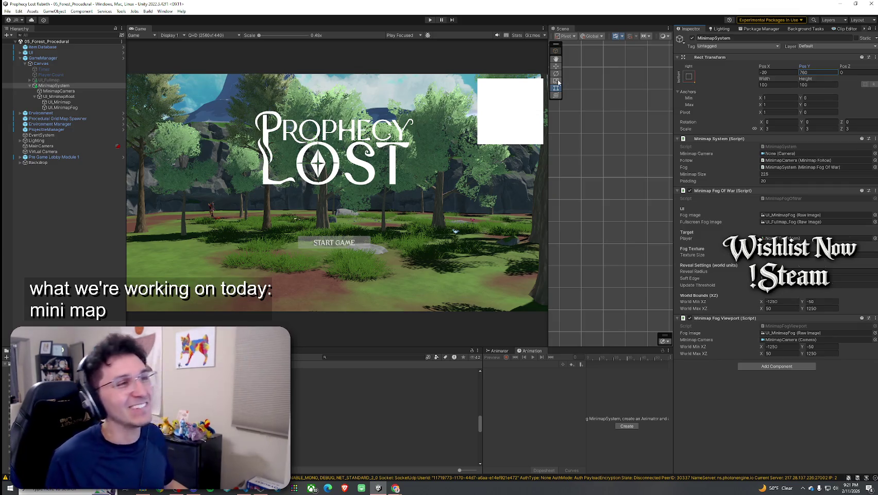
Save the 05_Forest_Procedural scene, then switch over to Player.cs in the code editor
right_click(70, 44)
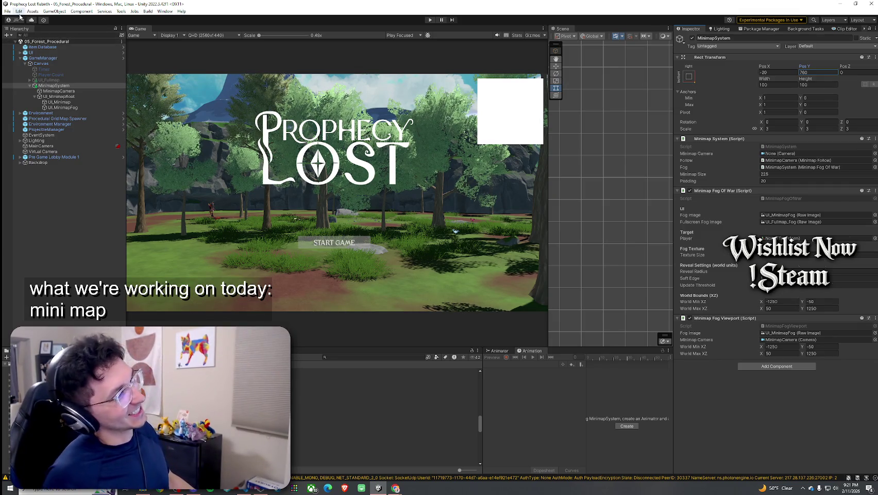
click(31, 44)
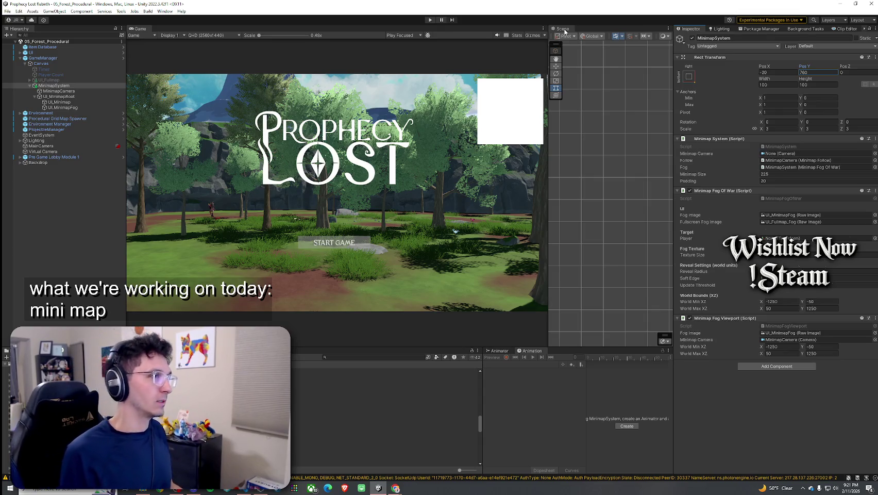
click(7, 11)
click(70, 7)
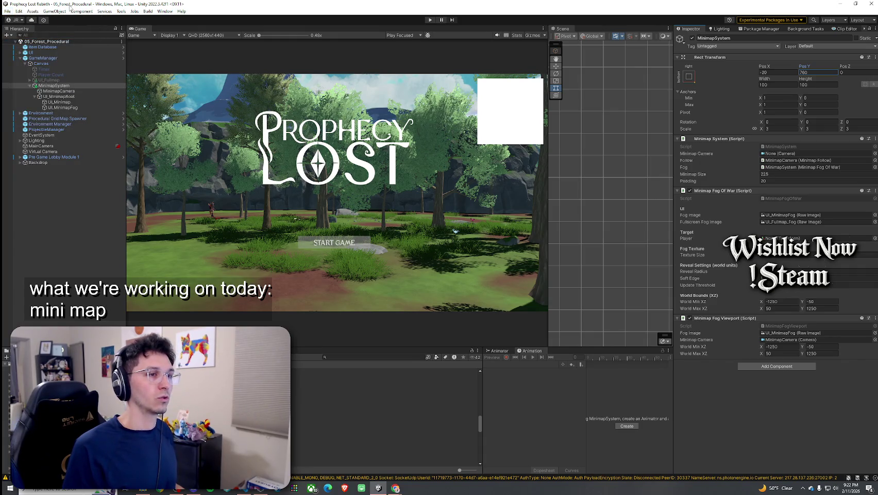
click(8, 11)
click(47, 3)
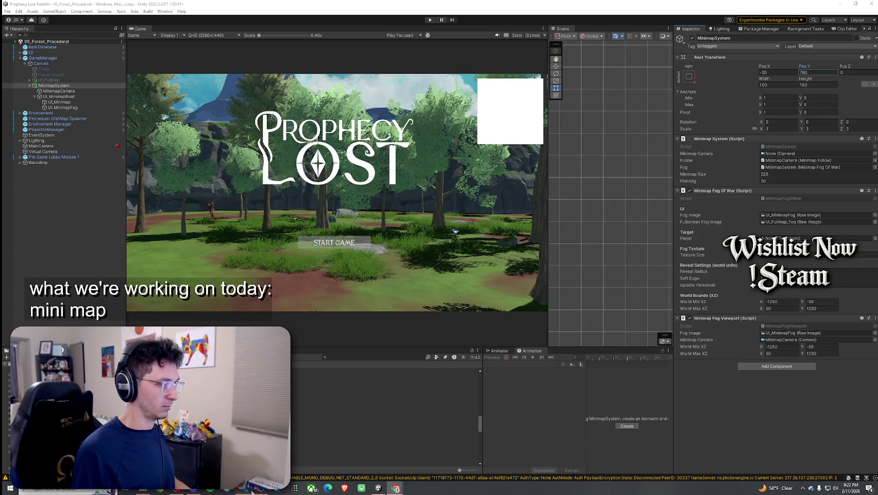
key(alt+Tab)
Search Player.cs for 'Spawned' and select the Spawned() method body around the minimap icon spawn
double_click(273, 45)
text(Spawned)
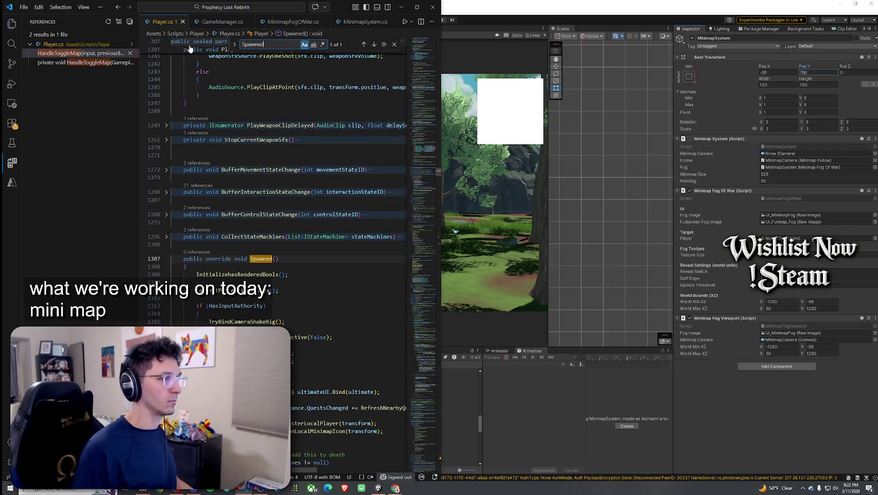
scroll(246, 313, down, 5)
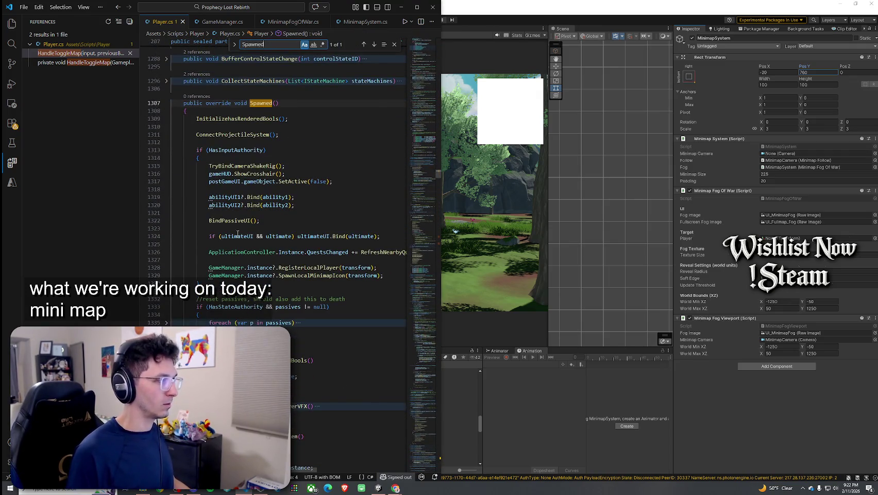
click(348, 276)
mouse_move(310, 467)
mouse_down()
mouse_move(175, 155)
mouse_move(171, 102)
mouse_up()
click(396, 487)
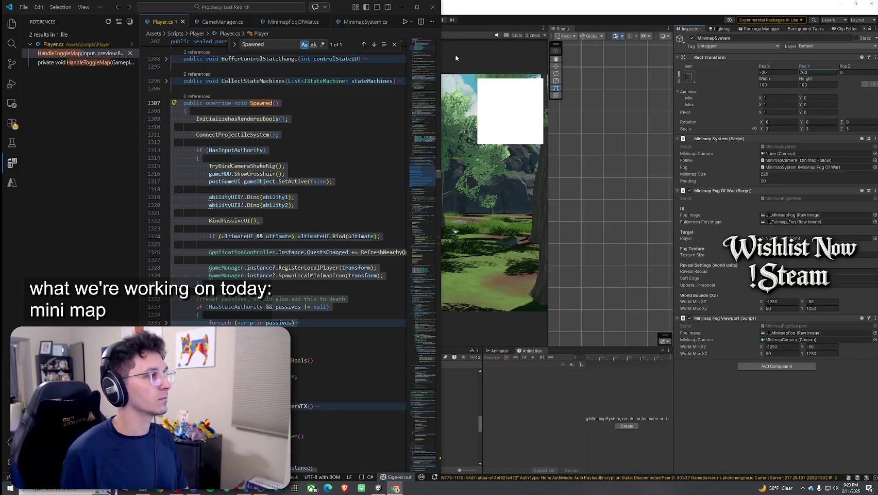
click(23, 8)
Save Player.cs from the File menu and bring Unity Editor to the front
click(40, 155)
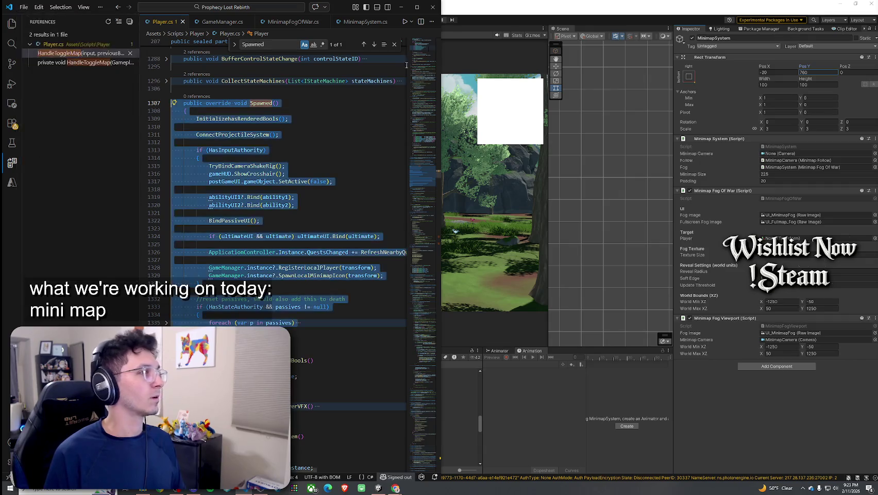
click(494, 62)
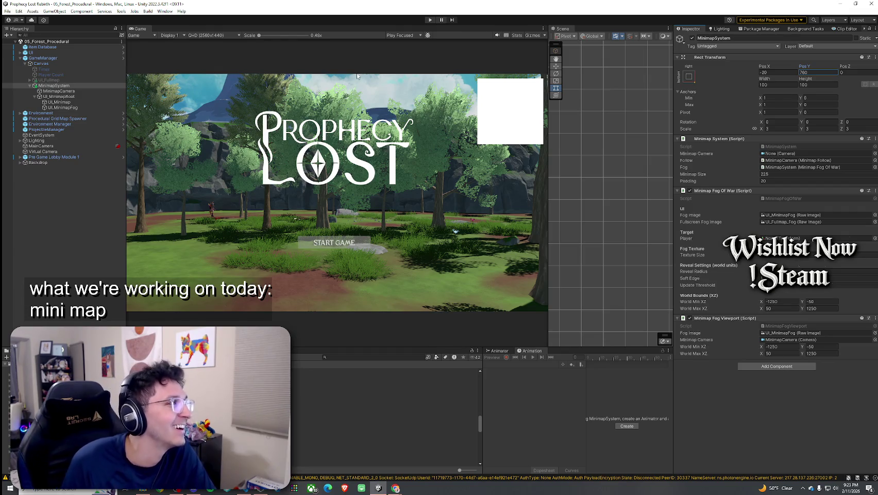
Deactivate MinimapSystem, then return to Player.cs at the end of the minimap icon spawn line
click(19, 11)
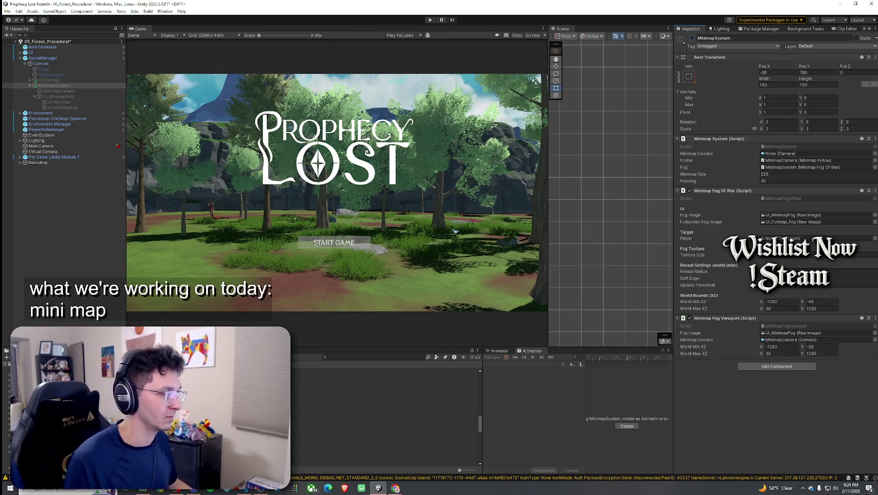
click(256, 490)
click(388, 276)
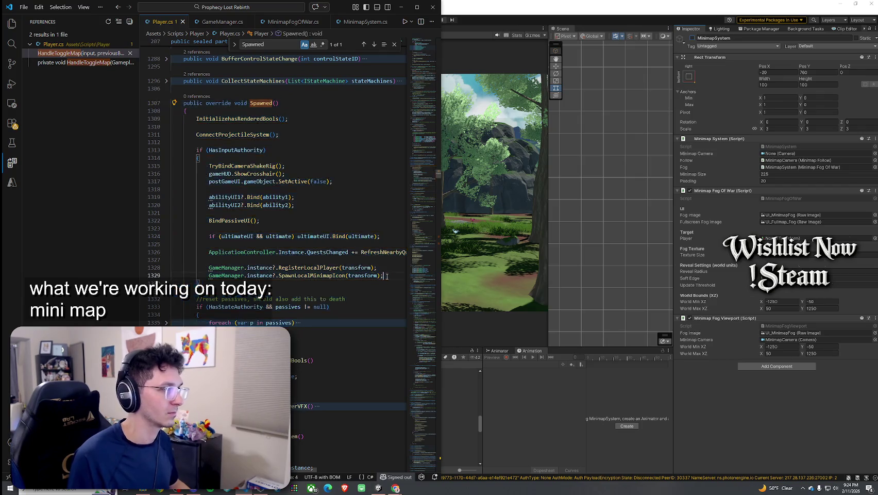
Add 'GameManager.instance?.SetMinimapVisible(true);' below the icon spawn line, save, and return to Unity
key(Return)
text(GameManager.instance?.SetMinimapVisible(true);)
click(24, 7)
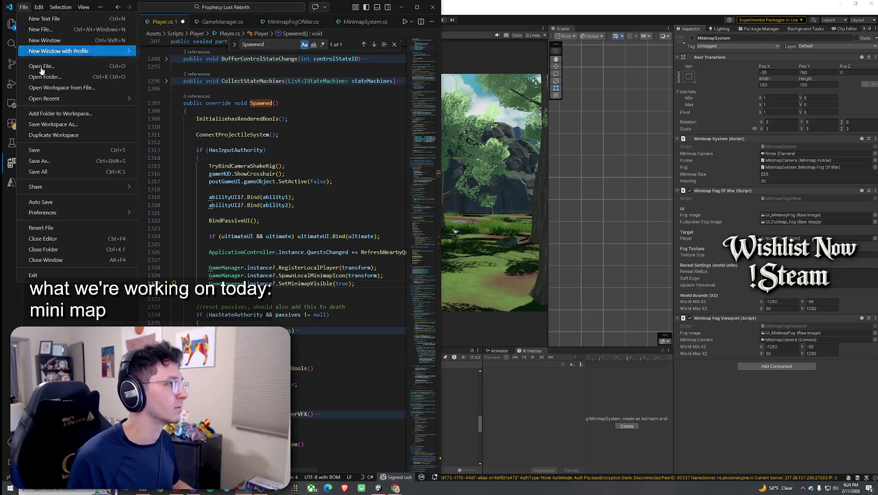
click(52, 160)
click(496, 15)
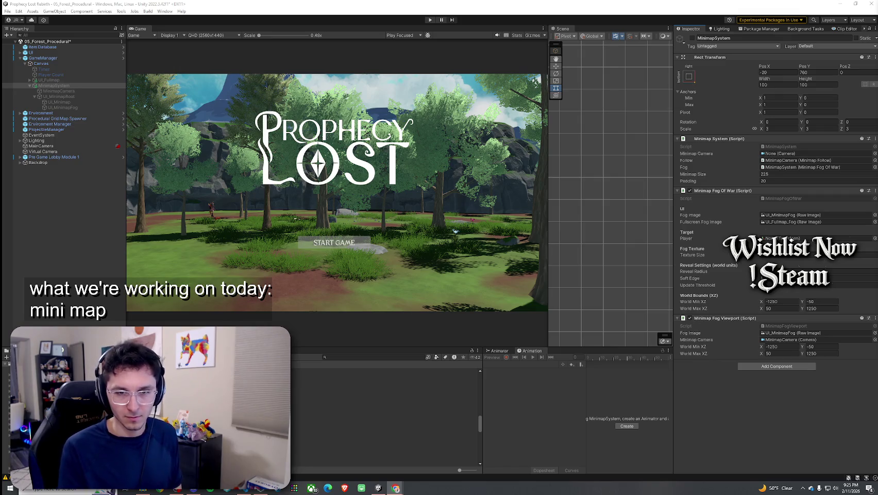
Test play briefly, then deactivate UI_MinimapRoot and save the scene
key(ctrl+p)
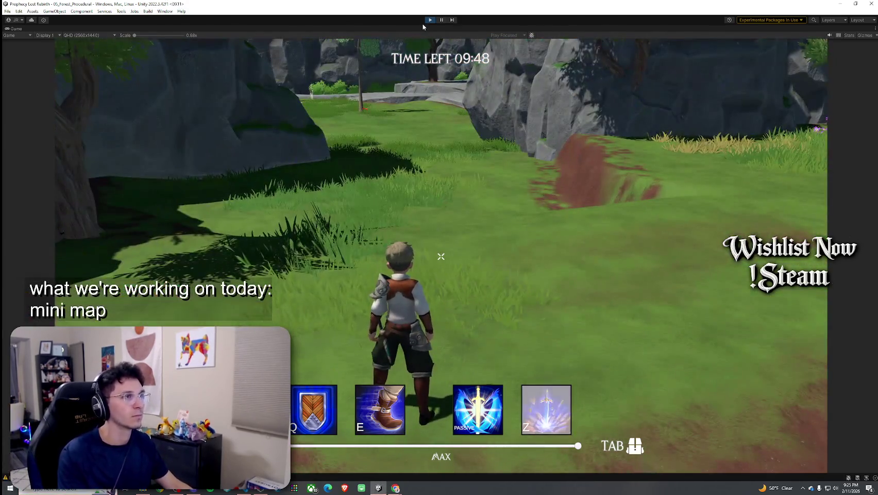
click(430, 19)
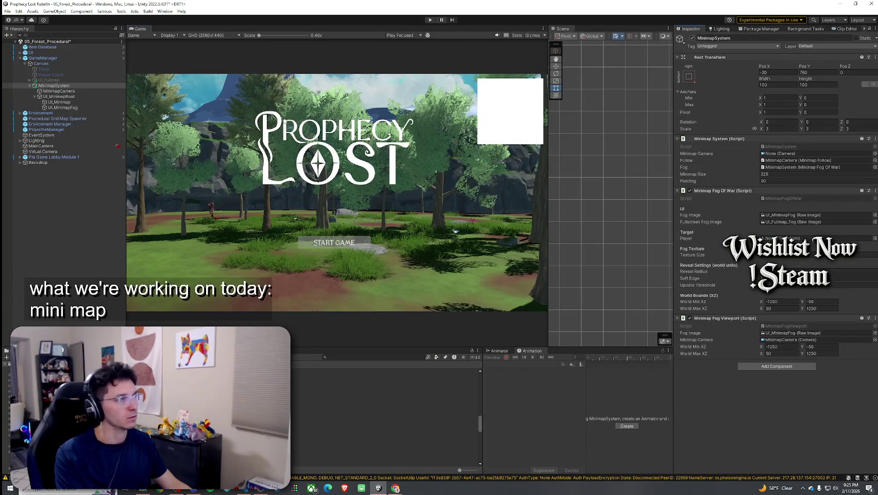
click(115, 97)
click(692, 38)
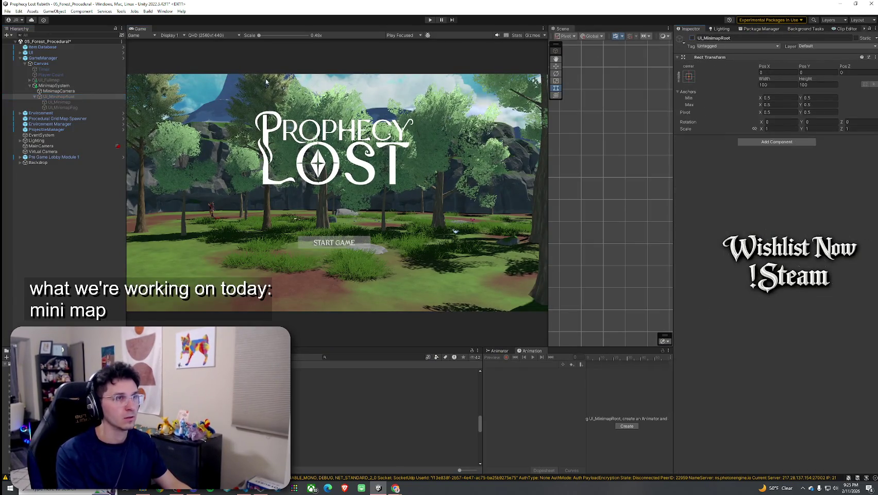
click(7, 11)
click(23, 50)
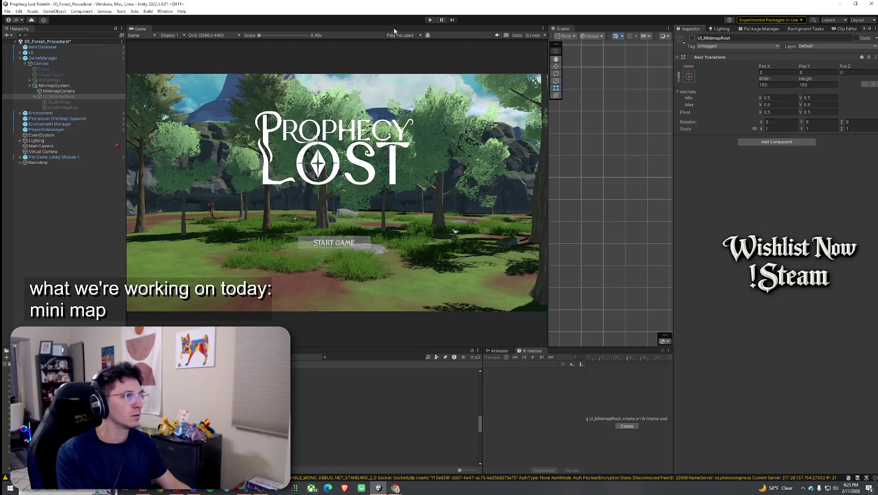
Enter play mode and click START GAME on the title screen
click(430, 20)
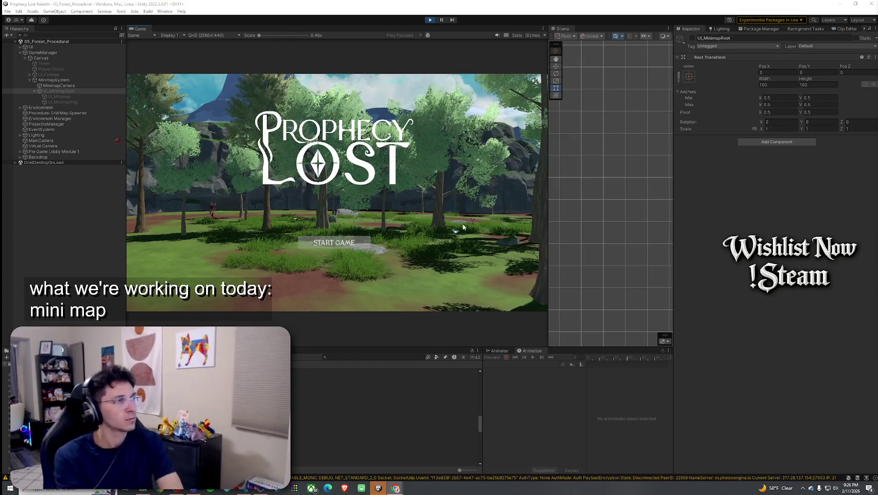
click(324, 243)
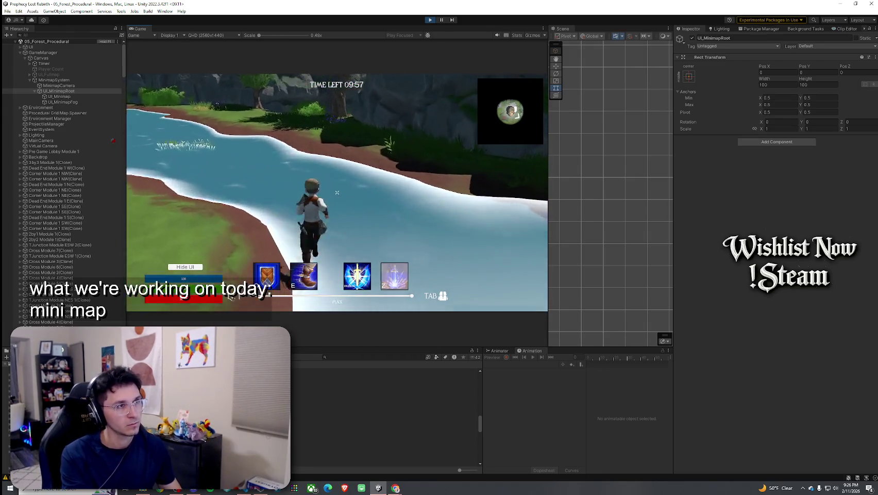
key(super)
click(139, 29)
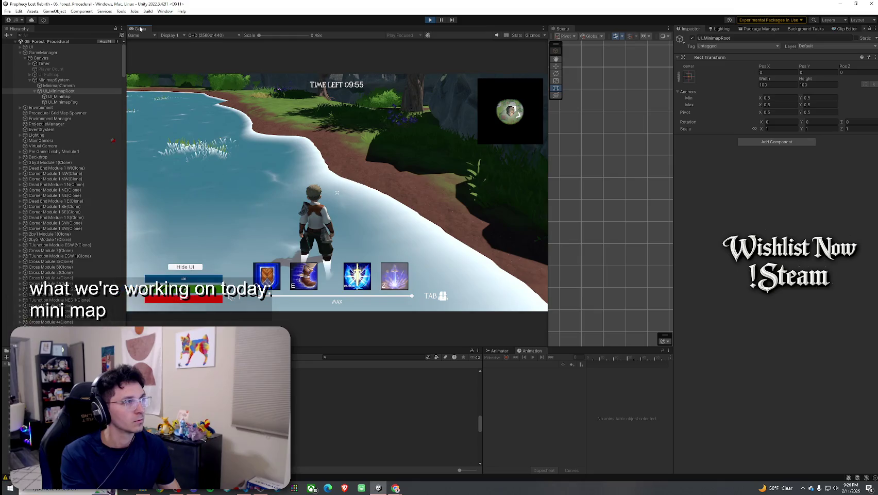
Maximize the Game view and run through the meadow and grove, jumping near the cliff
key(shift+space)
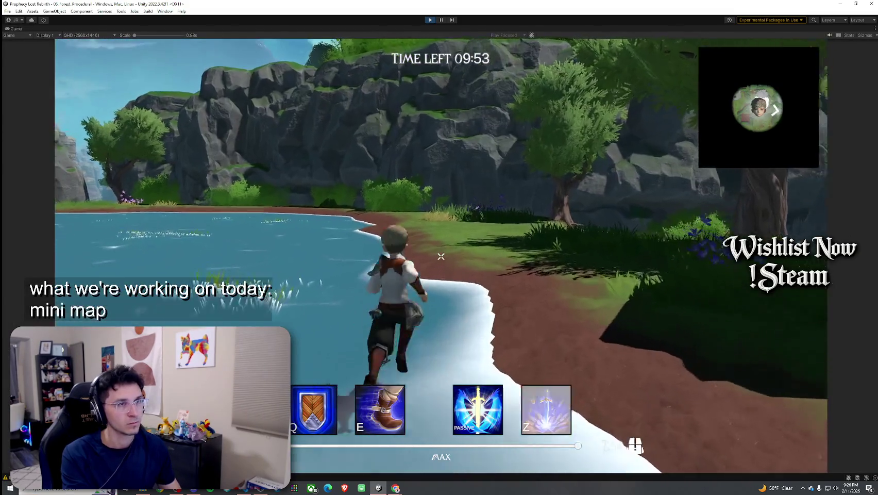
key(w)
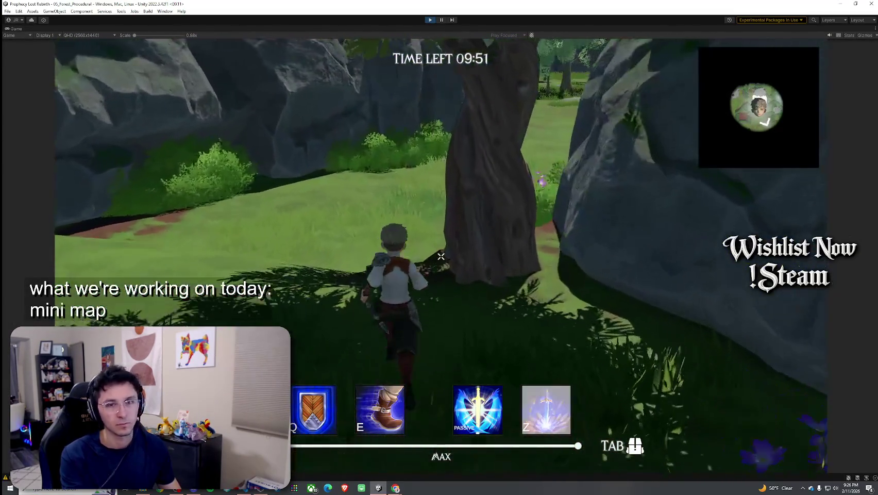
key(w)
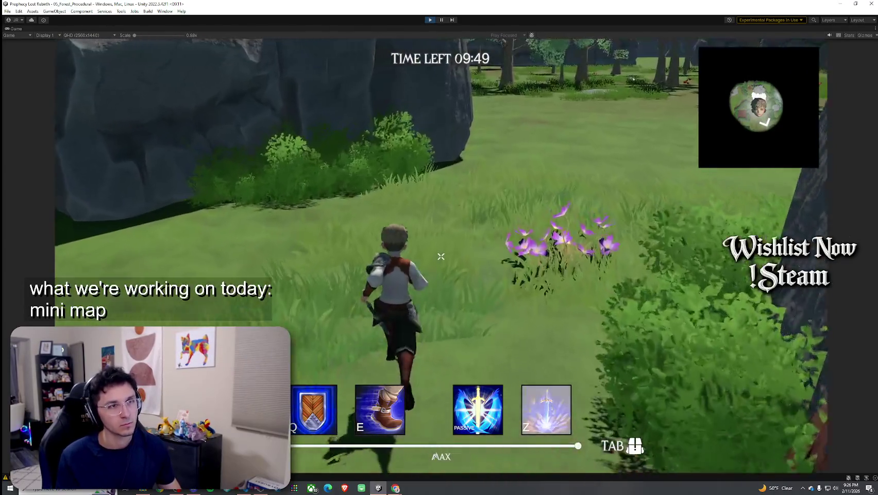
key(w)
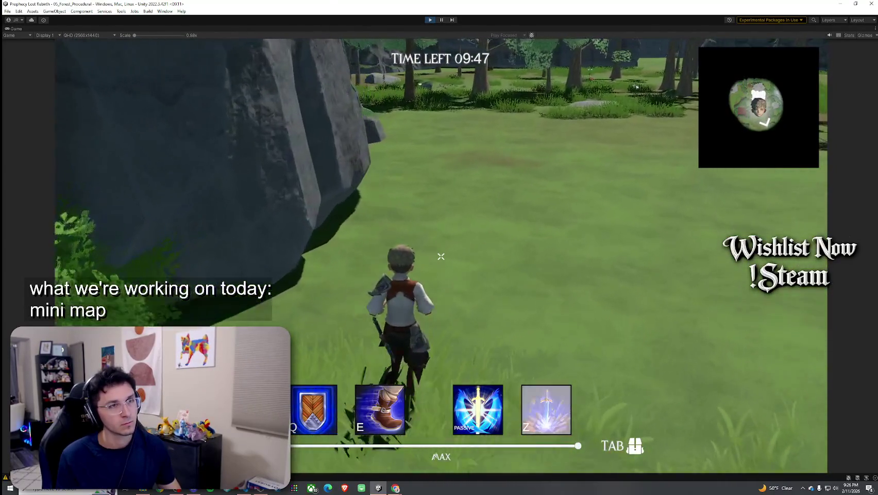
key(w)
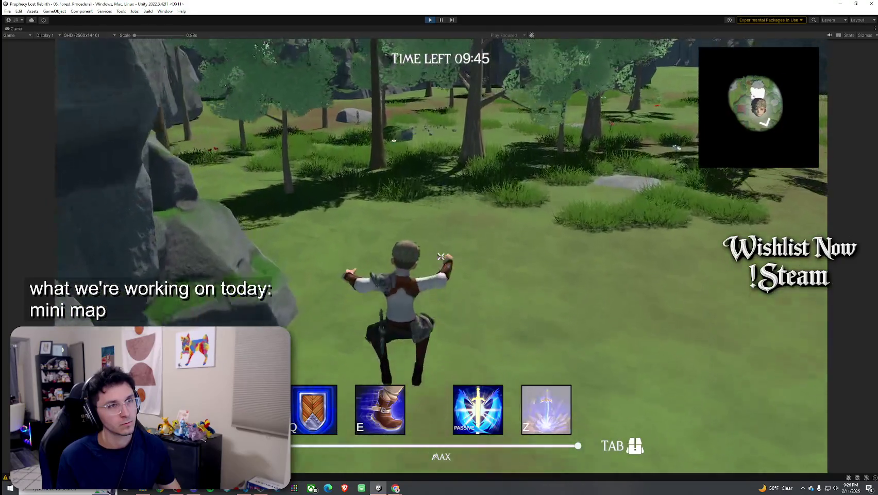
key(w)
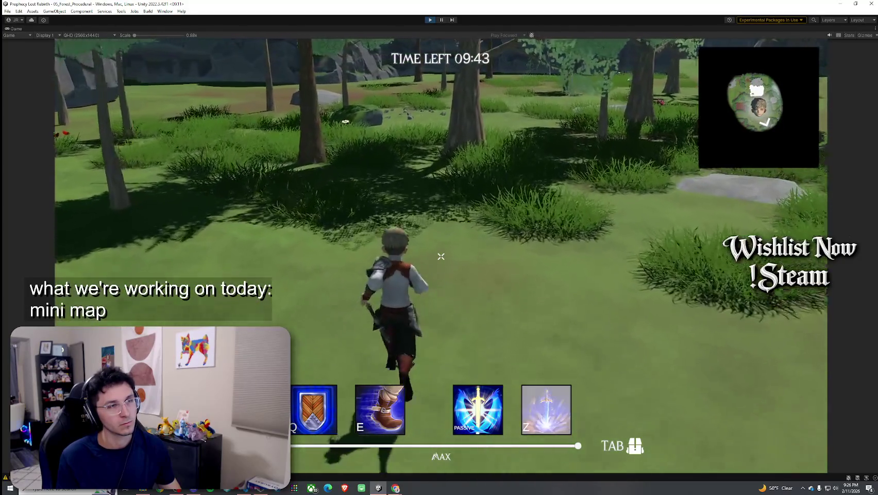
key(w)
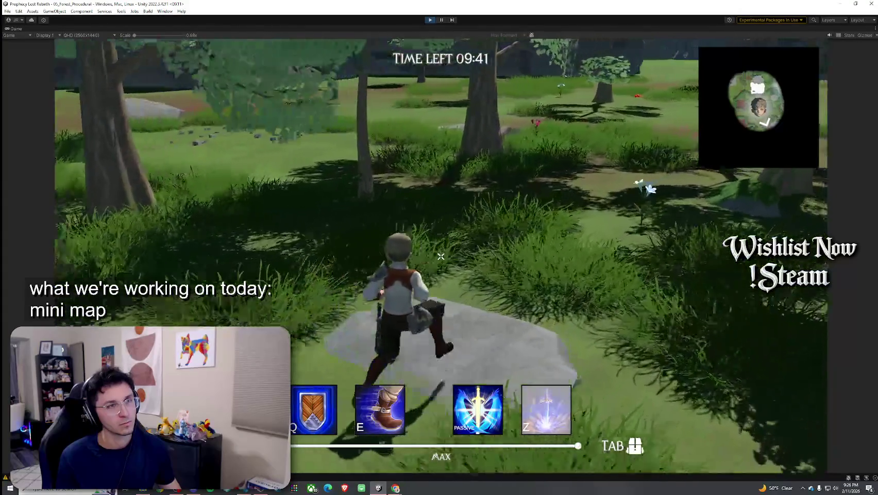
key(w)
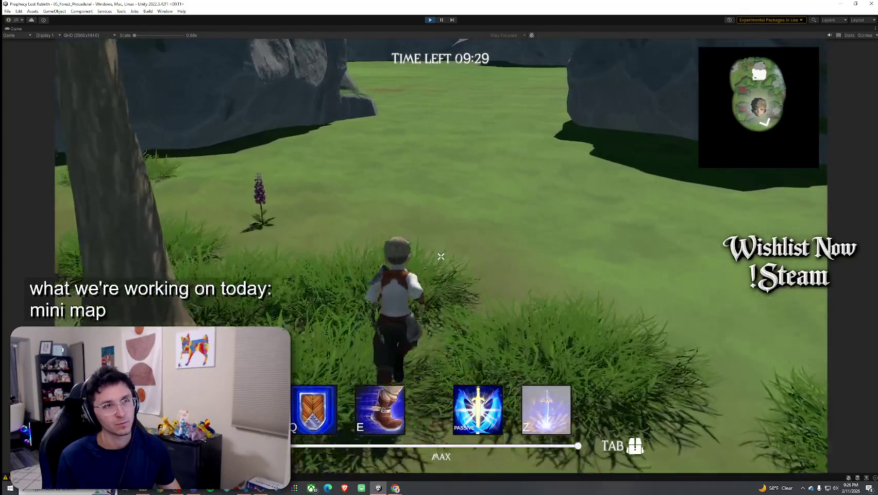
key(w)
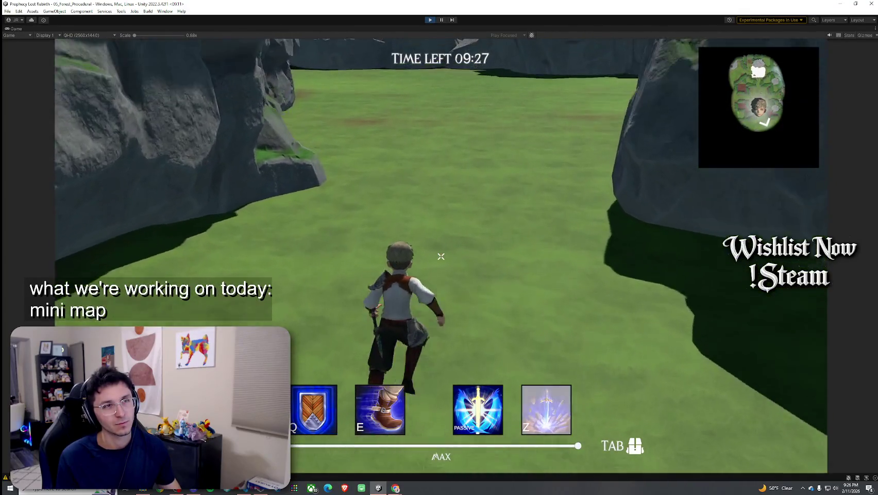
key(space)
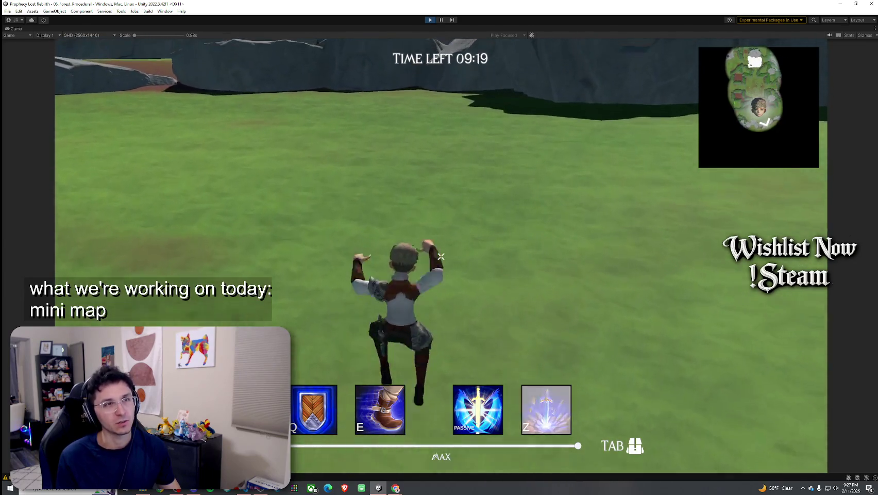
key(space)
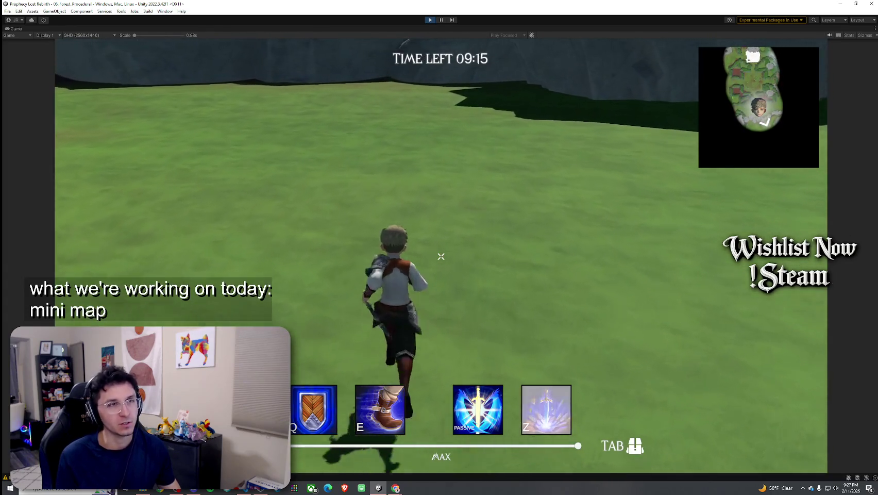
key(space)
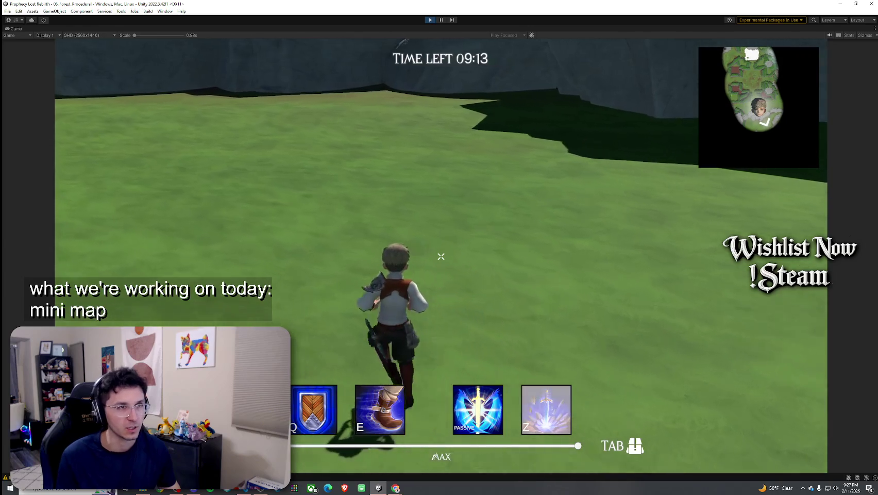
key(space)
key(space)
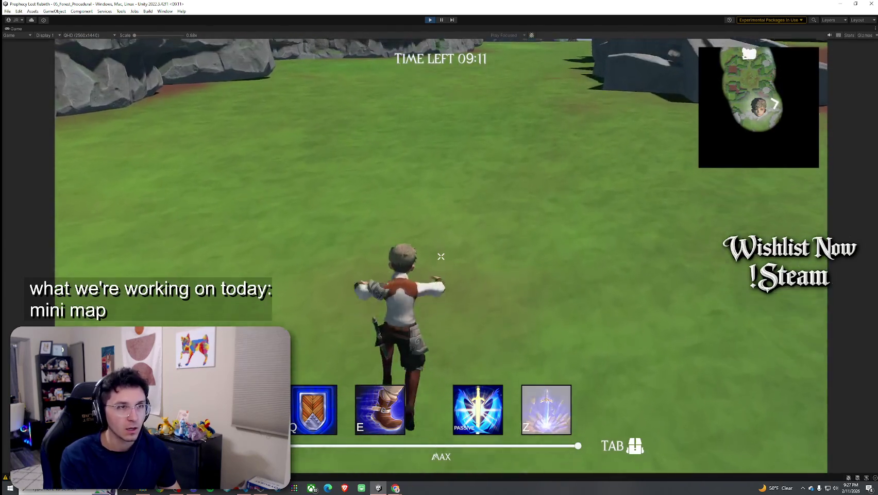
key(space)
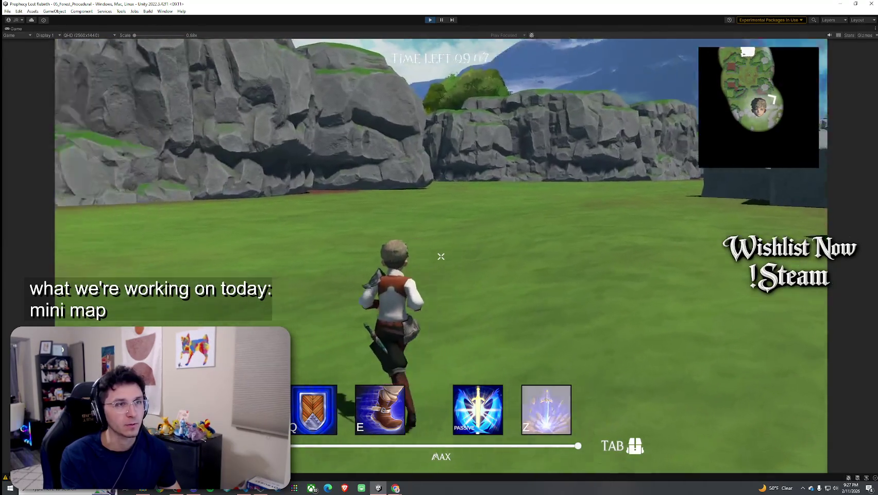
Dash forward and run through the trees to pick up the shield
key(e)
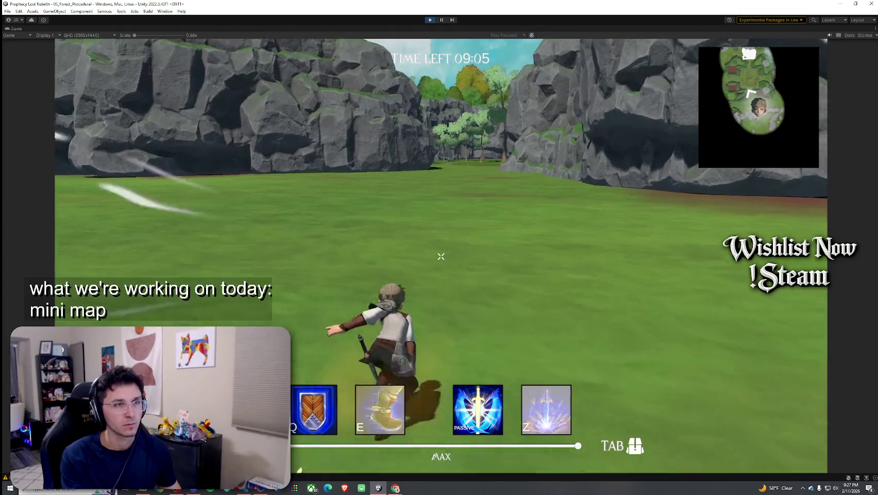
key(w)
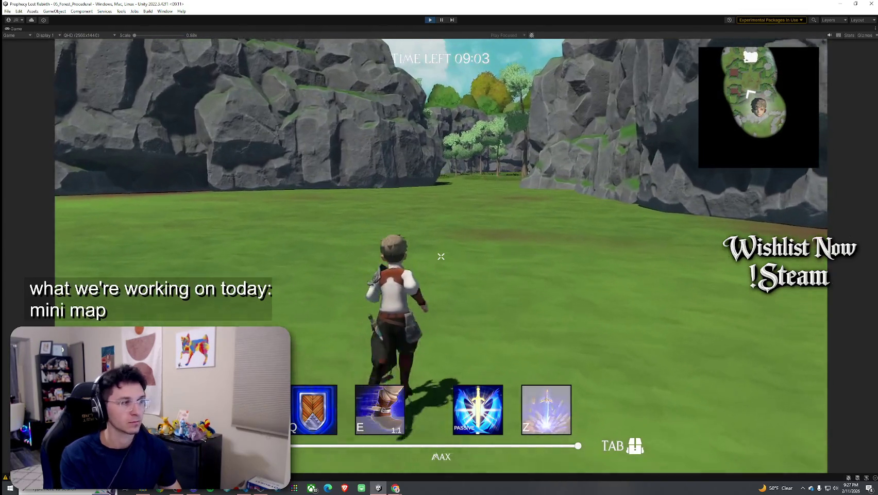
key(w)
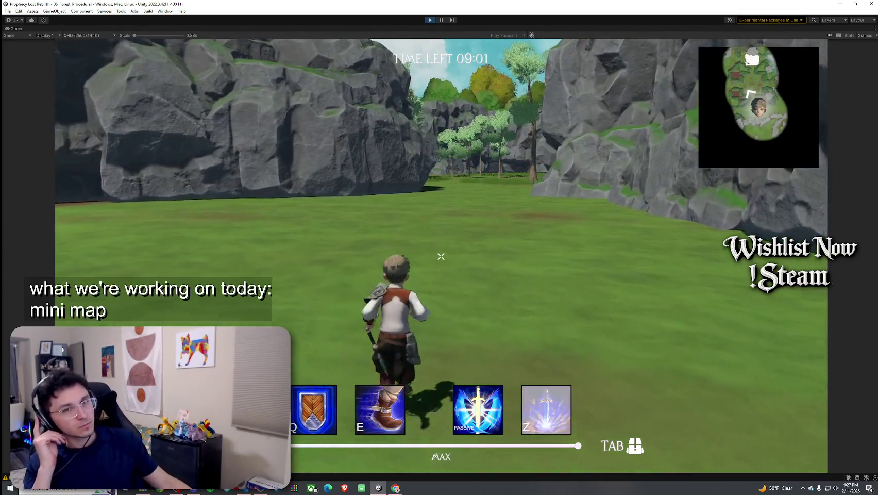
key(w)
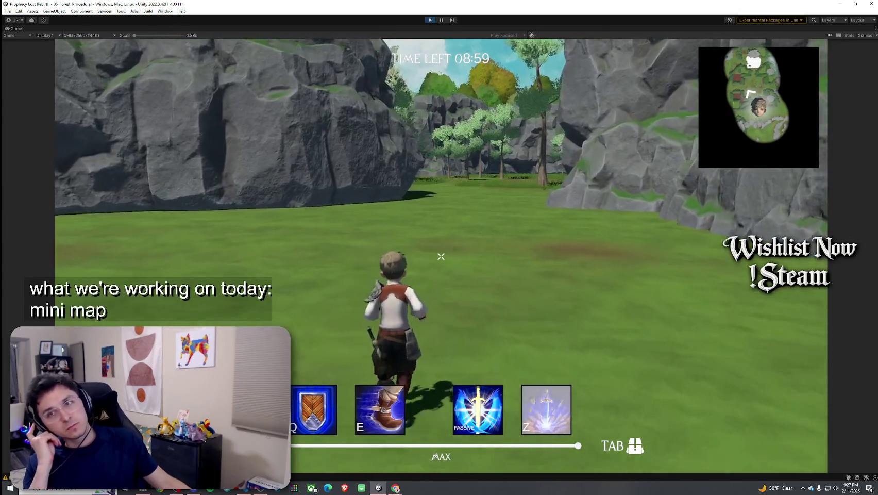
key(w)
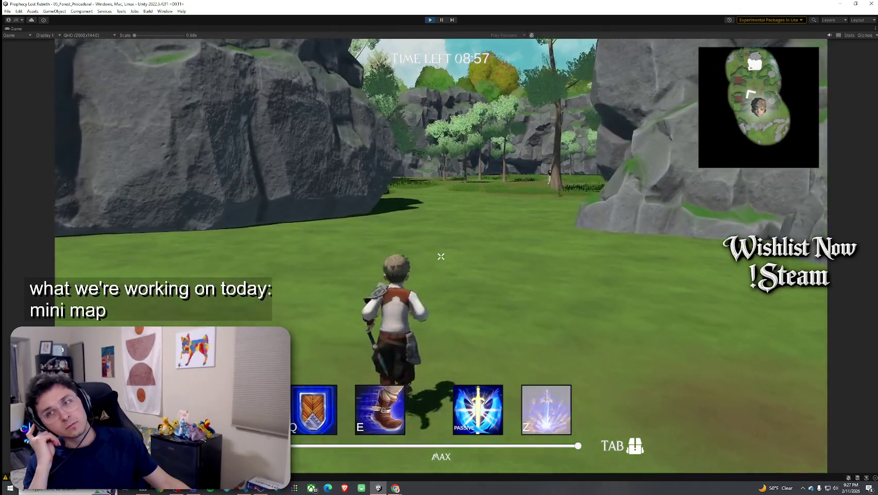
key(w)
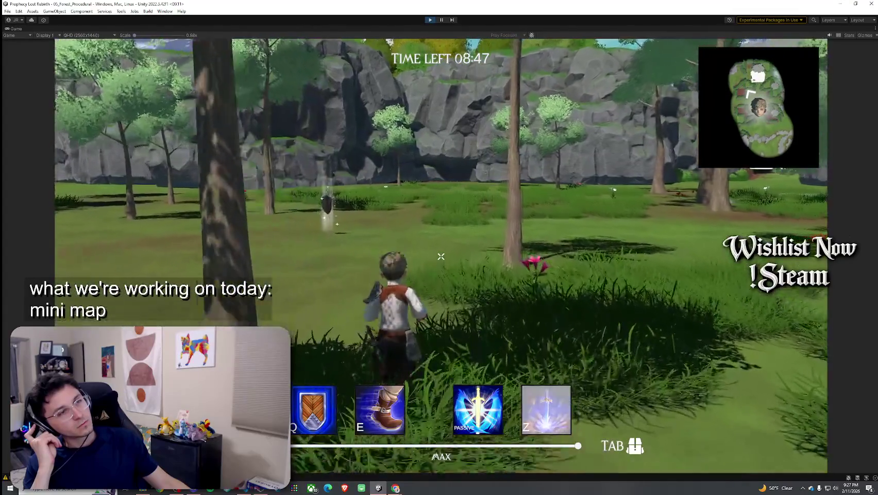
key(w)
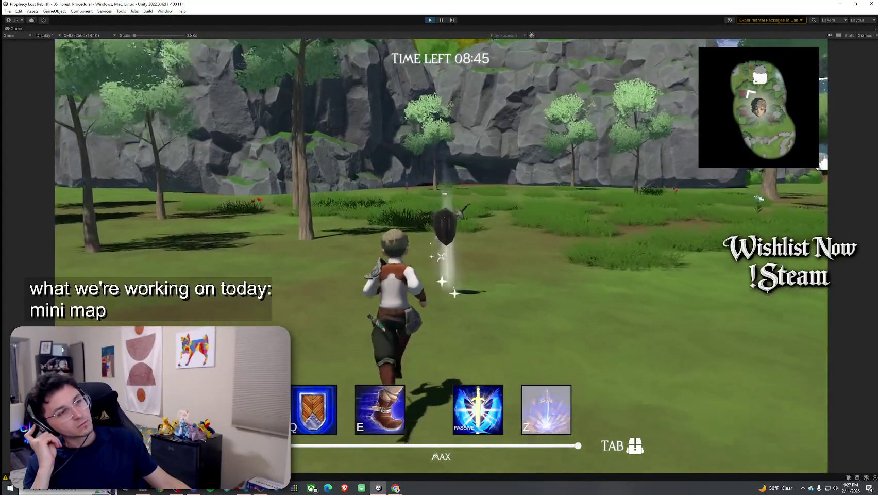
Equip the shield, swing the sword, cast the ultimate twice, then stop play mode
key(Tab)
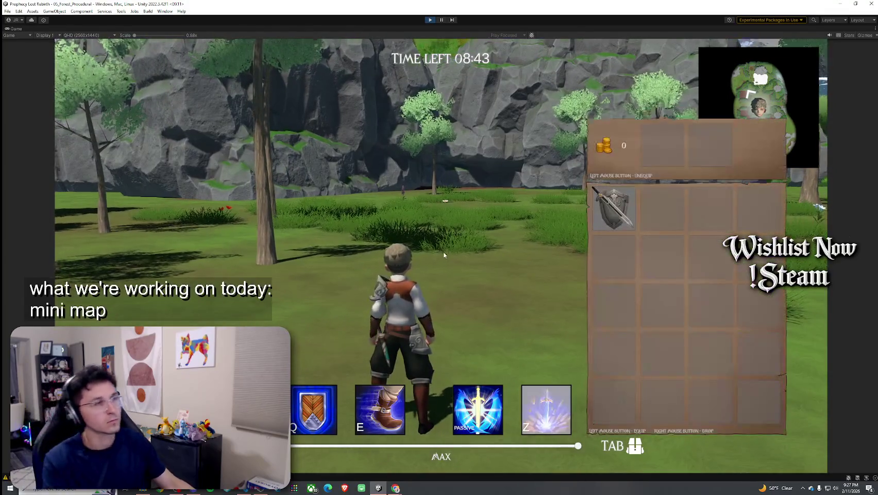
key(Tab)
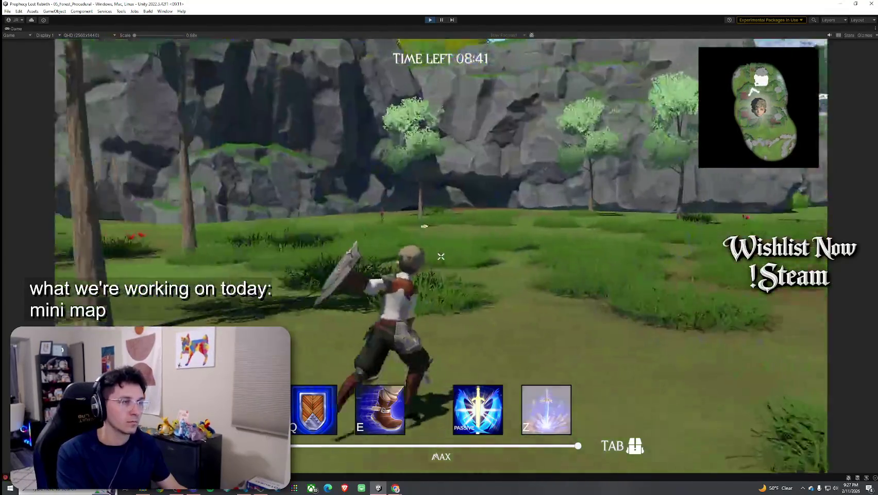
click(441, 256)
key(w)
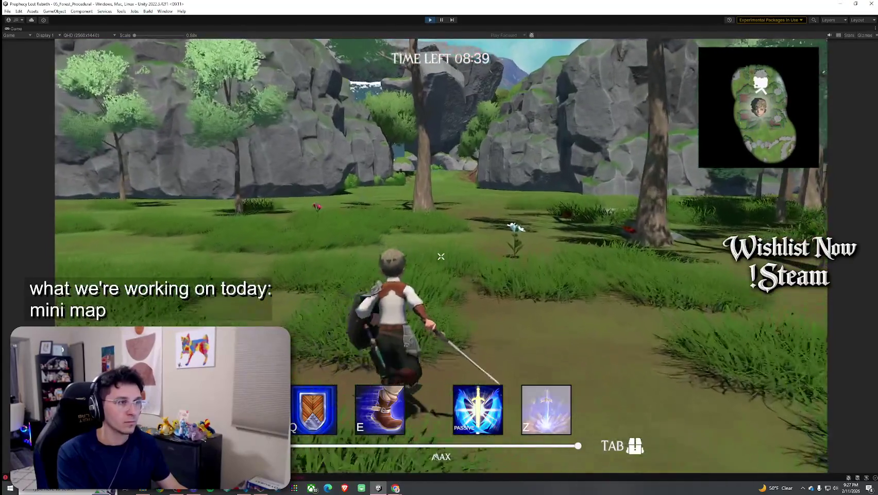
key(z)
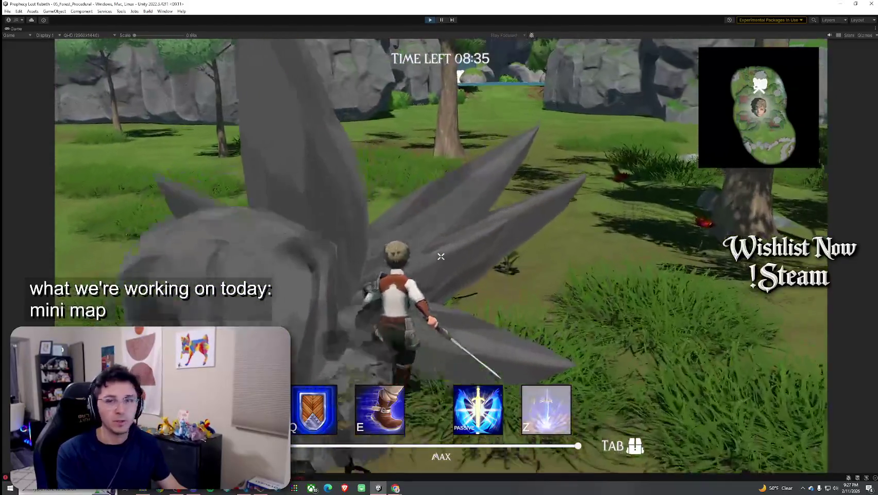
key(z)
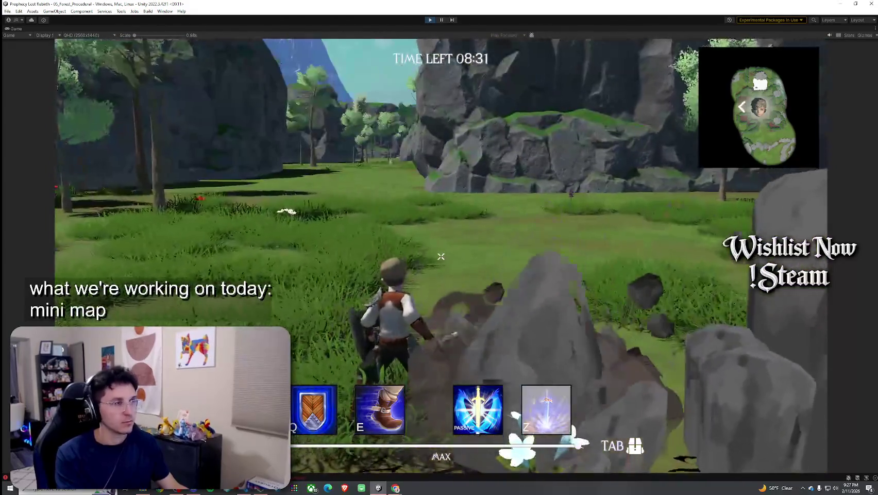
key(super)
click(430, 19)
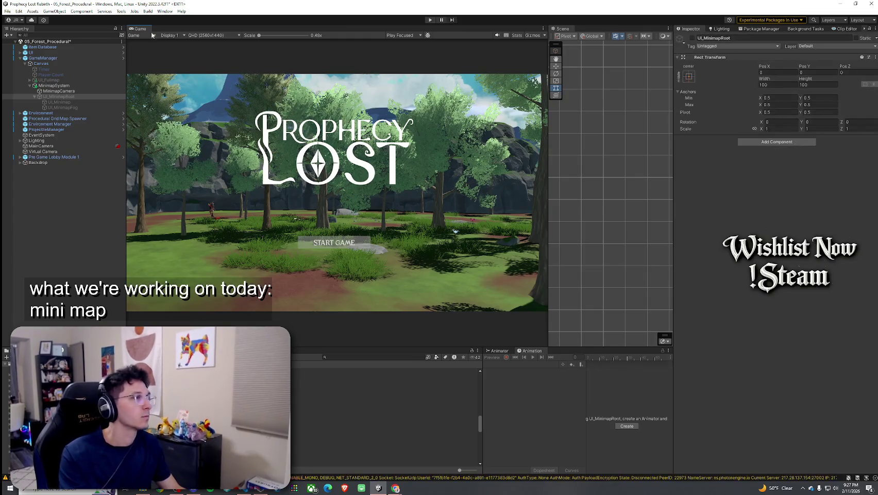
Save the 05_Forest_Procedural scene twice while collapsing and re-expanding MinimapSystem
click(8, 11)
click(22, 47)
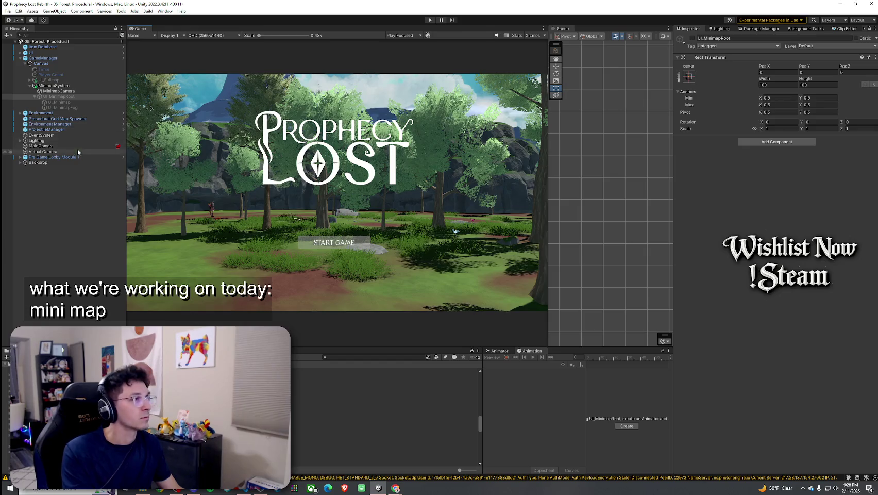
click(30, 87)
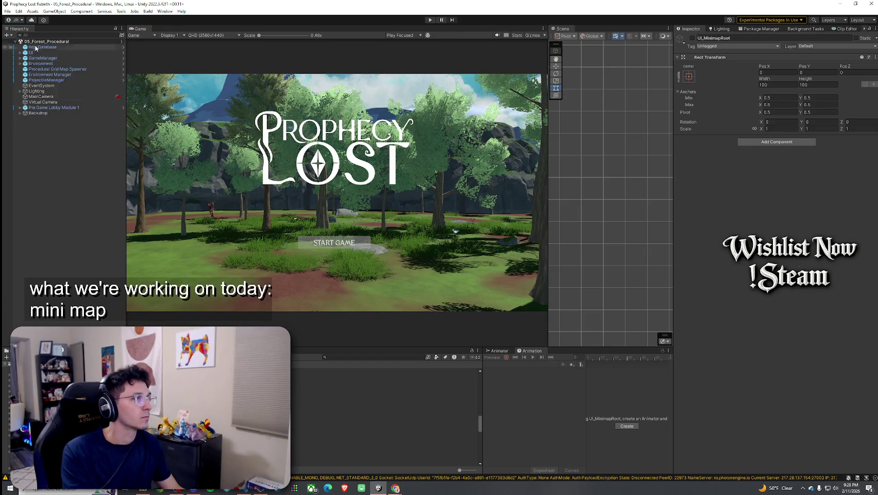
click(7, 11)
click(21, 45)
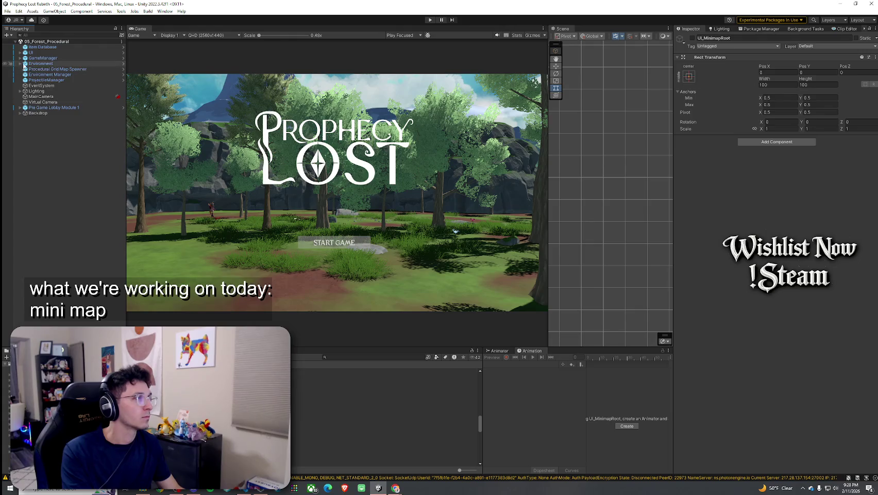
click(30, 85)
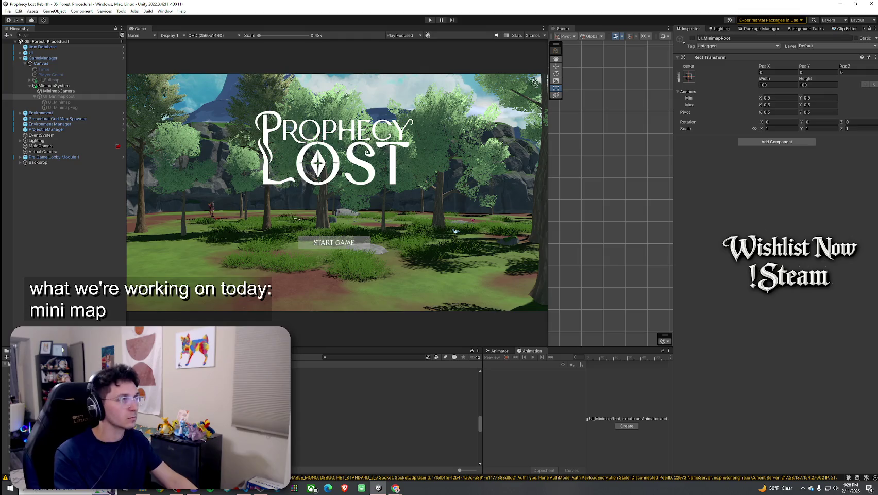
Search the Project assets for 'Player Prefab' and open the Player Prefabs folder
click(346, 356)
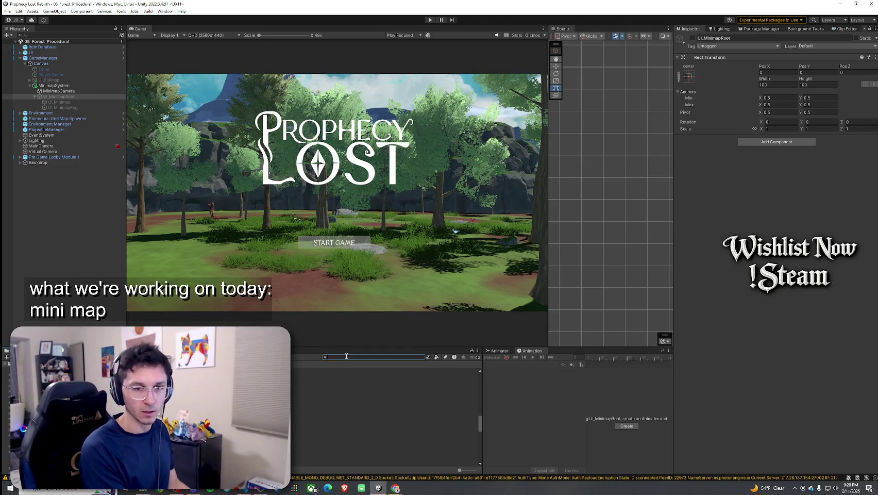
text(Player)
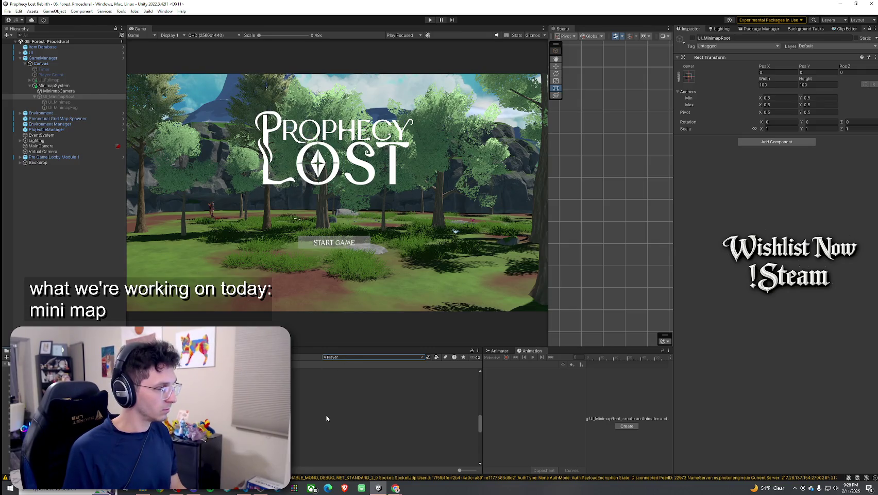
click(345, 357)
text(Player Prefabs)
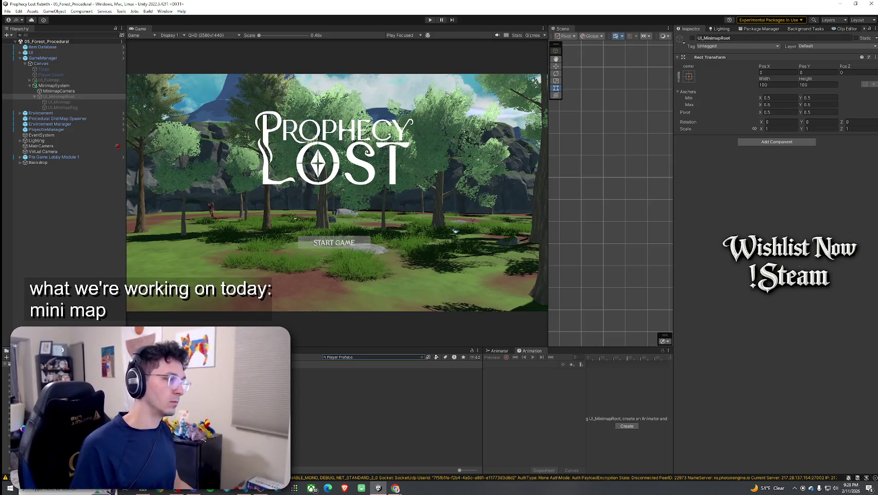
double_click(319, 371)
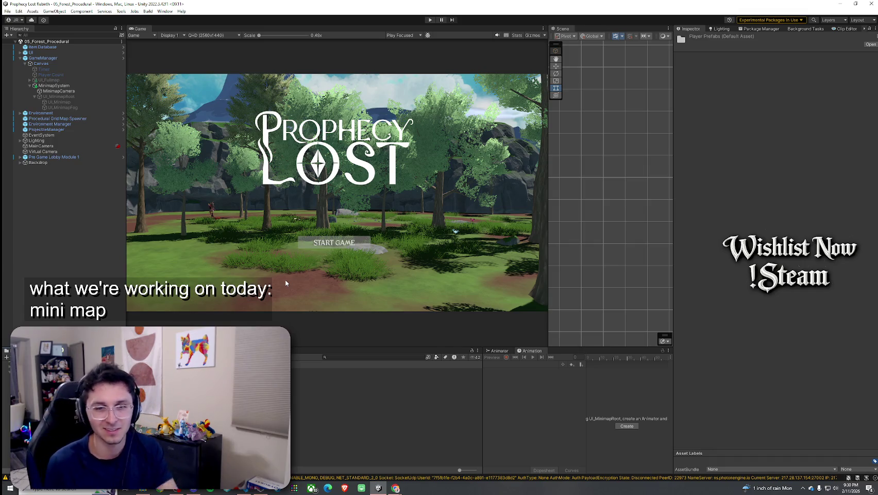
Save the scene again and open the Player prefab for editing
click(8, 10)
click(21, 45)
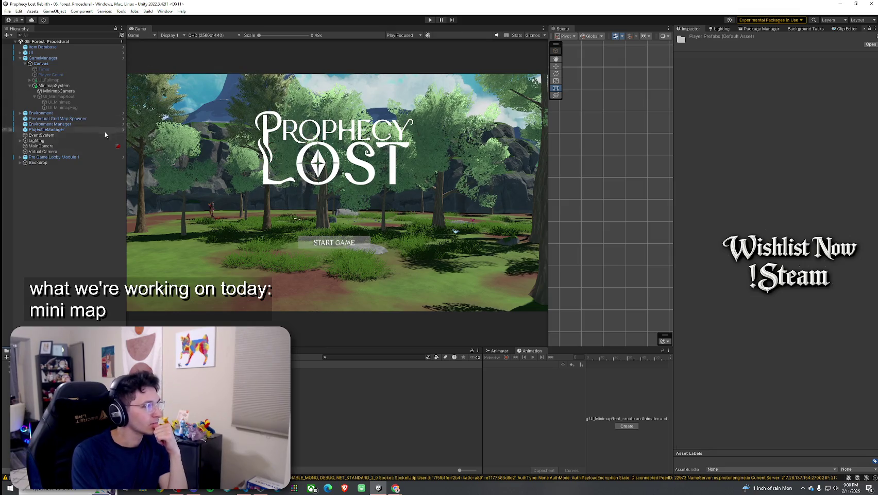
double_click(319, 372)
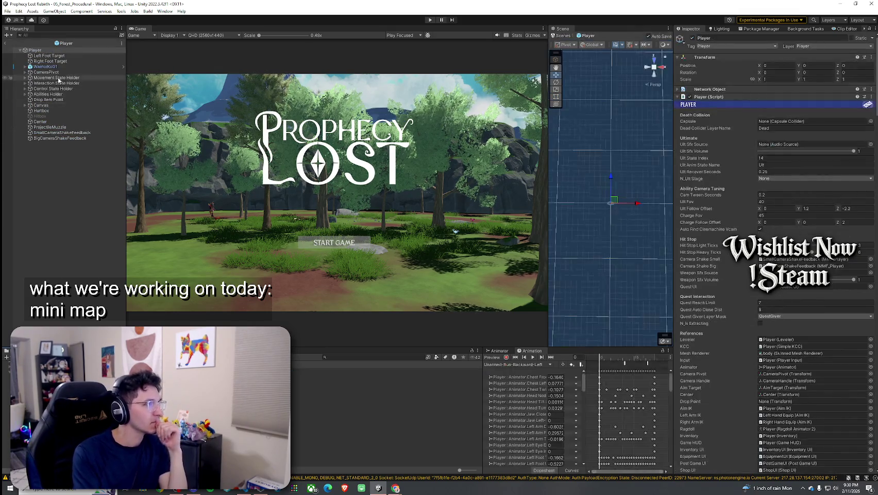
Expand the Player prefab's Canvas and Main Panel in the Hierarchy
click(24, 66)
click(25, 67)
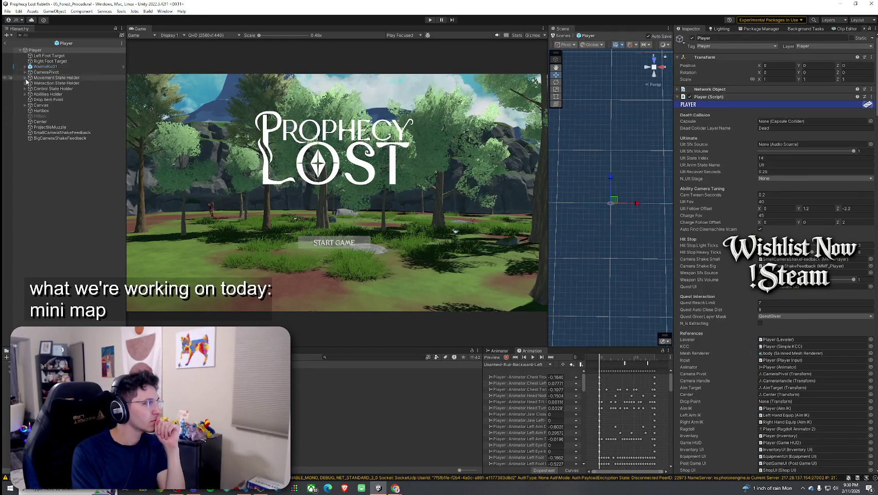
click(25, 105)
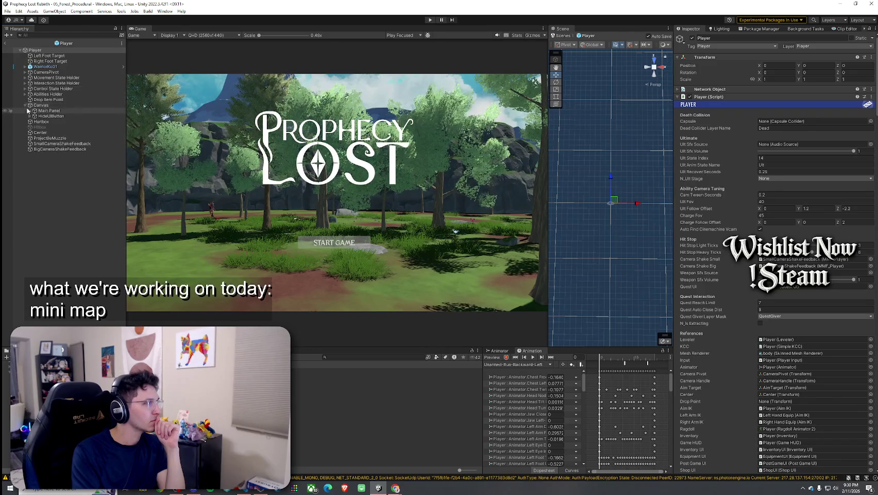
click(28, 110)
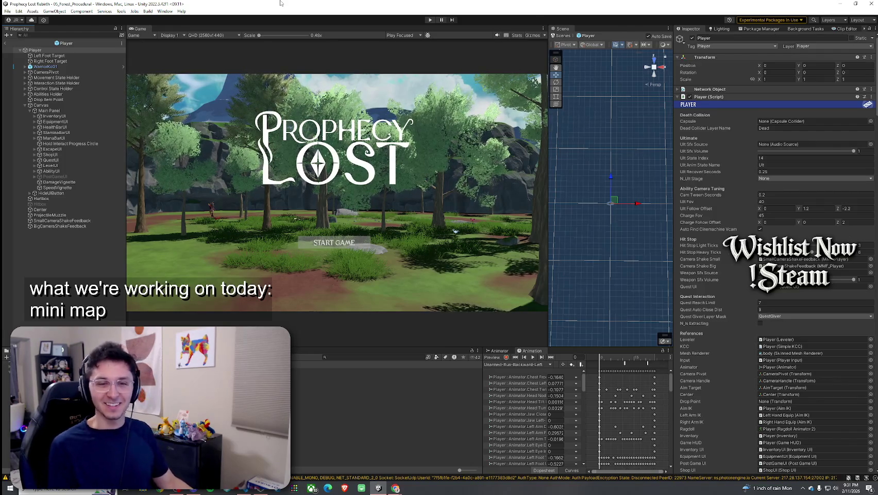
Dock the Scene view tab beside the Game tab
click(8, 11)
key(Escape)
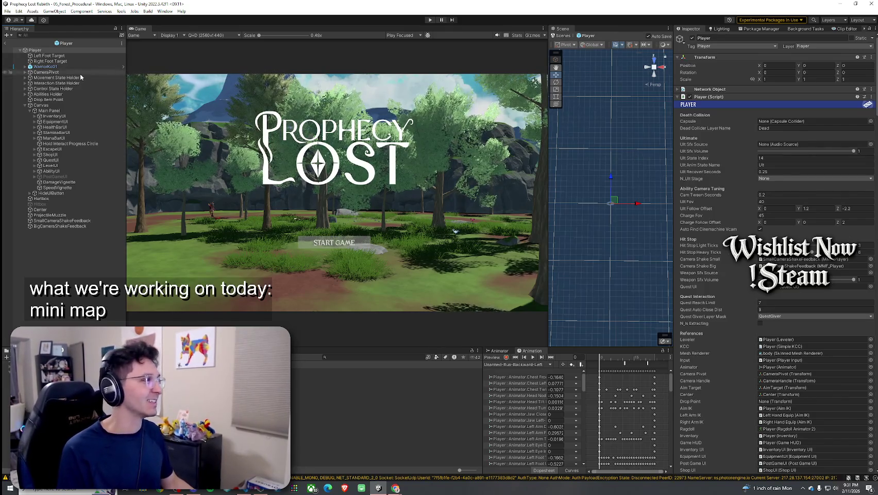
mouse_move(562, 28)
mouse_down()
mouse_move(205, 18)
mouse_move(166, 29)
mouse_up()
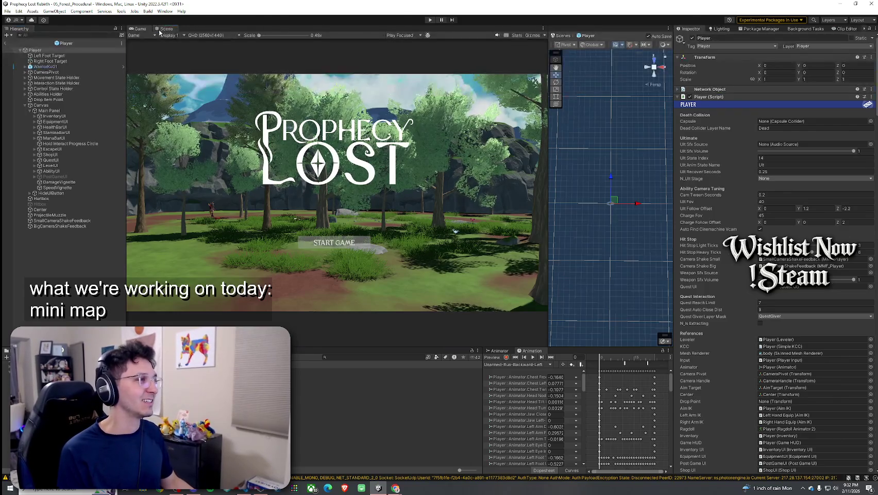
Frame and orbit around the WarriorKc01 model, then exit the prefab back to 05_Forest_Procedural
click(45, 67)
key(f)
mouse_move(520, 143)
mouse_down()
mouse_move(357, 158)
mouse_move(247, 130)
mouse_move(192, 48)
mouse_move(80, 17)
mouse_up()
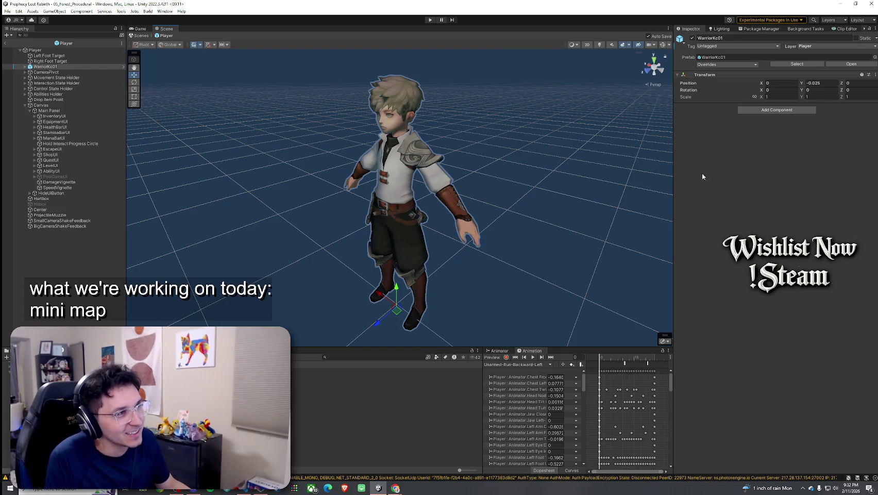
drag(458, 153, 480, 157)
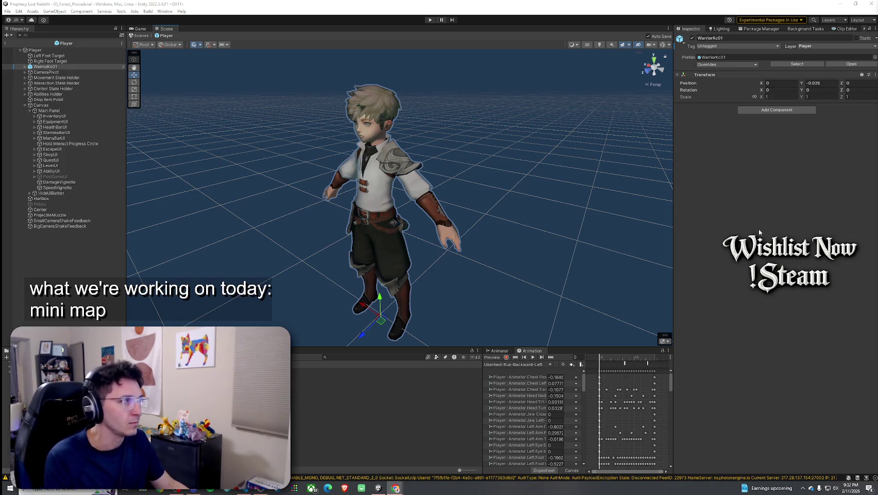
click(5, 43)
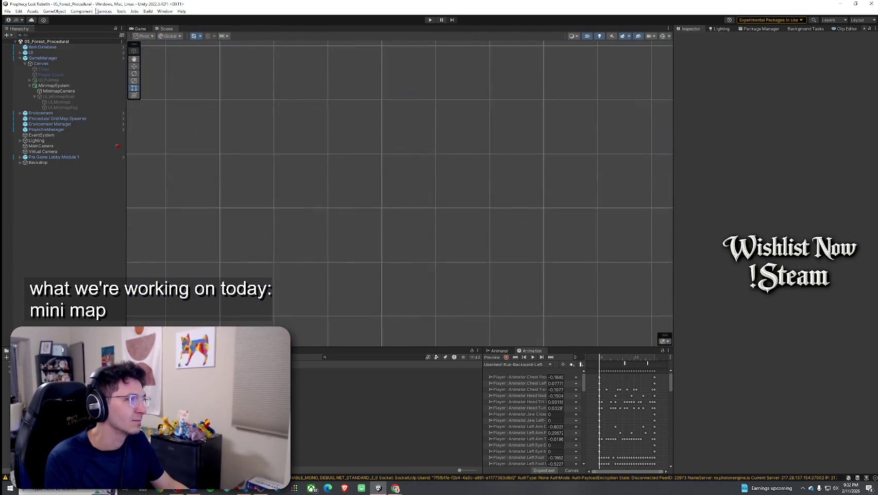
Switch from the Game view to the Scene view in 3D perspective
click(139, 28)
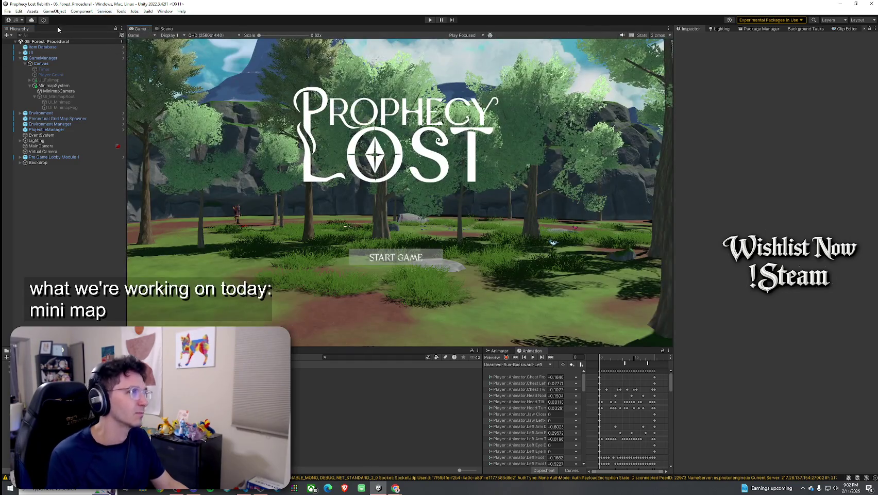
click(7, 11)
key(Escape)
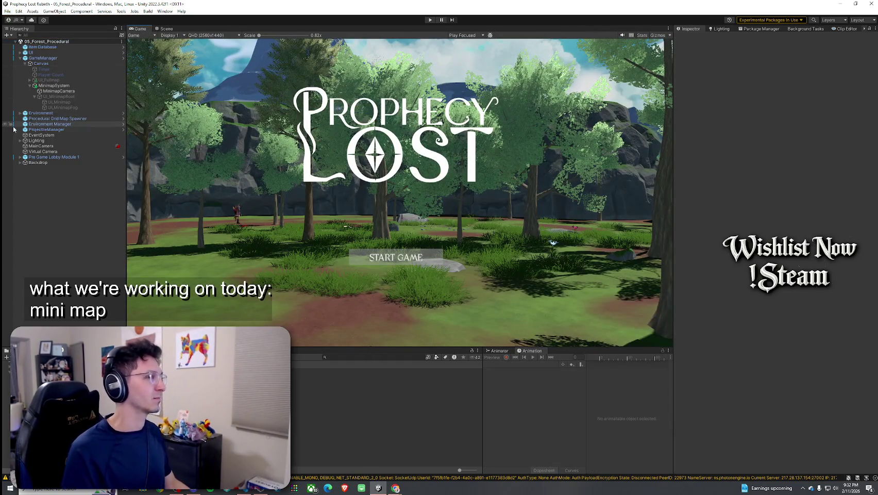
click(167, 28)
click(587, 36)
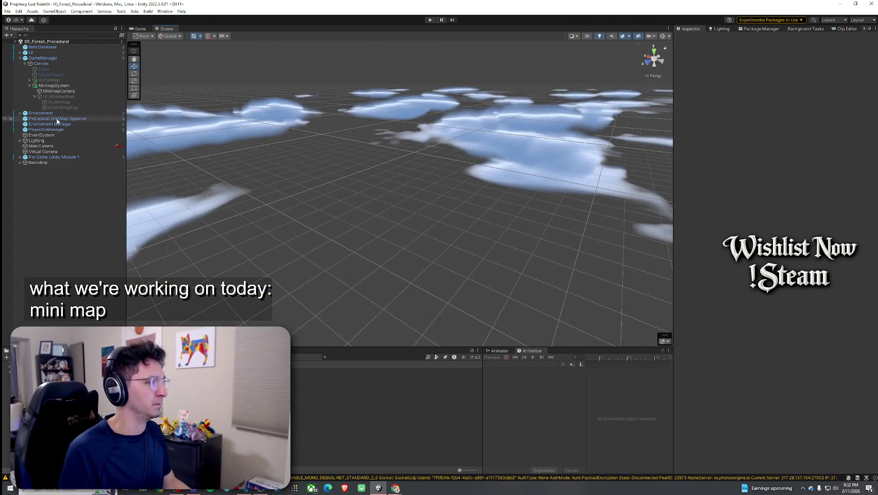
Frame the Pre Game Lobby Module 1 island from above, then reopen the Player prefab
double_click(61, 157)
drag(402, 216, 426, 243)
click(7, 11)
click(93, 3)
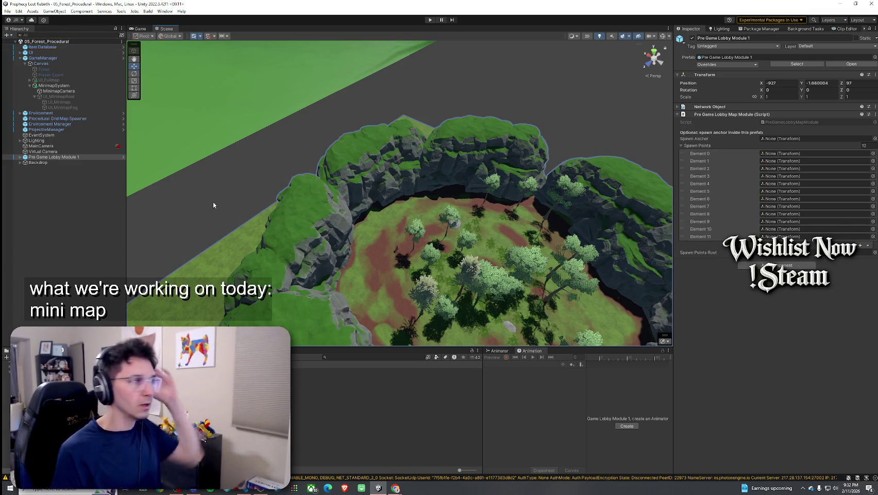
click(86, 182)
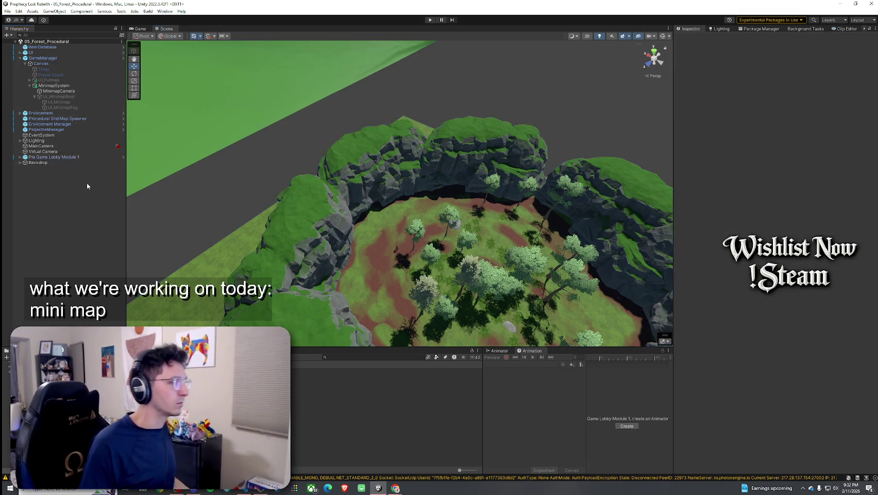
double_click(304, 371)
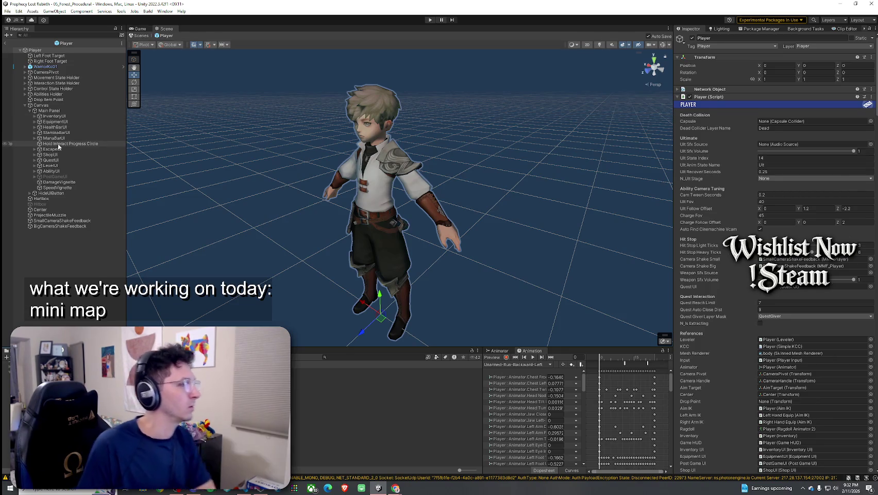
Search the Player prefab hierarchy for 'Icon', clear the search, and exit to the scene
click(60, 34)
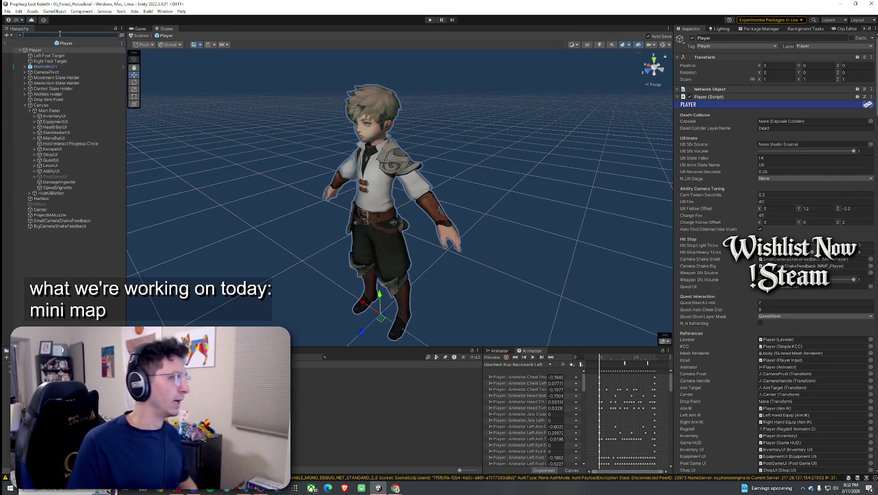
text(Icon)
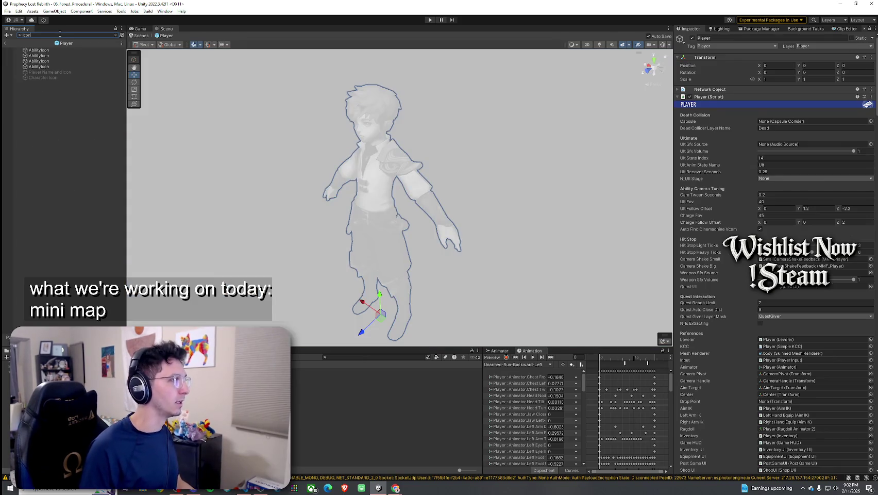
click(117, 36)
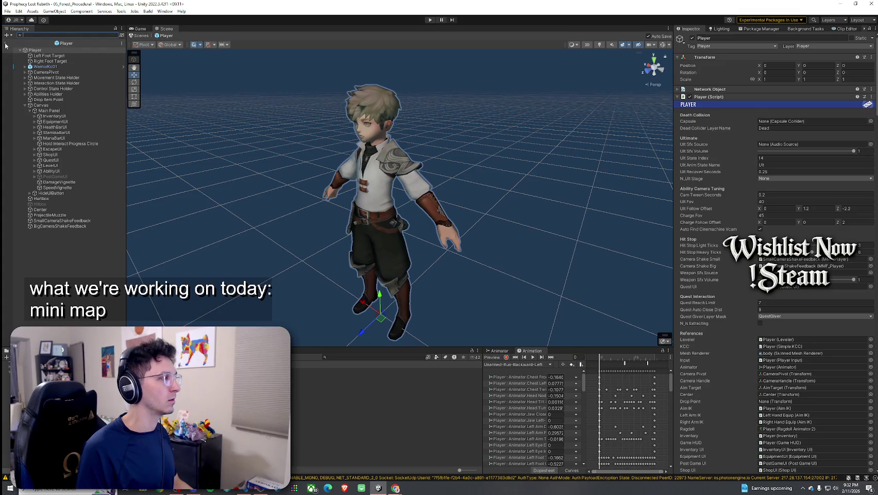
click(6, 43)
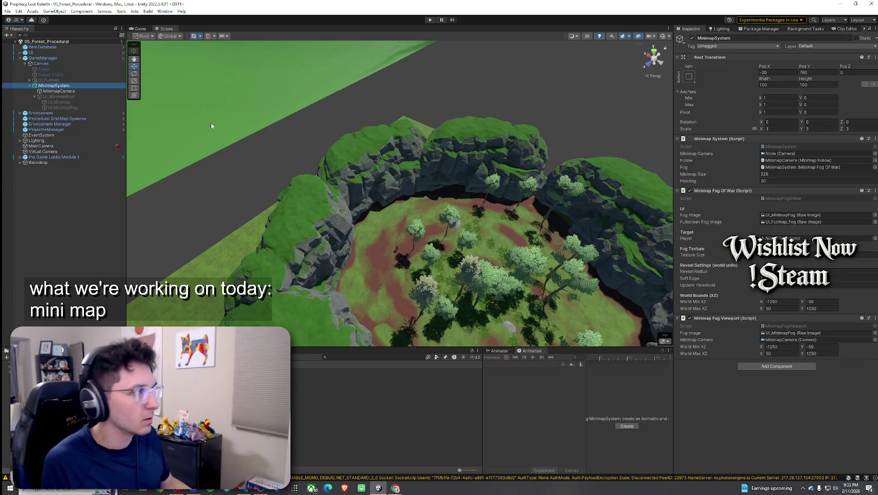
click(89, 91)
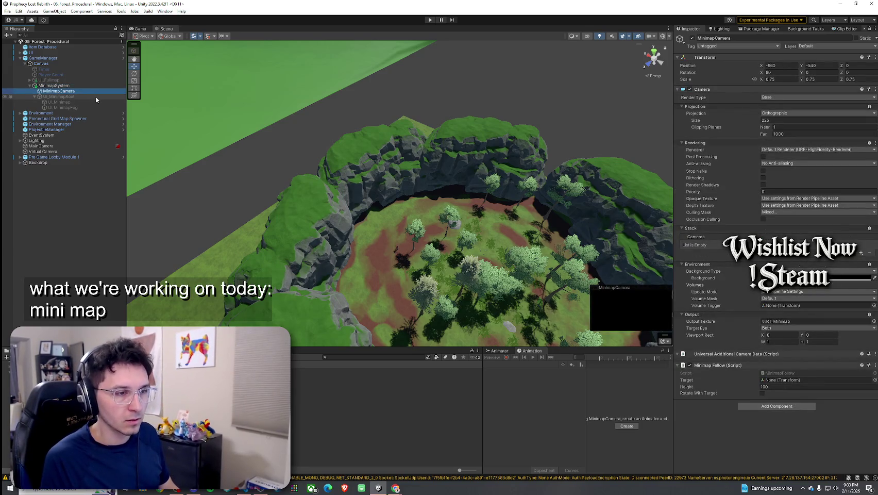
key(Down)
key(Down)
key(Down)
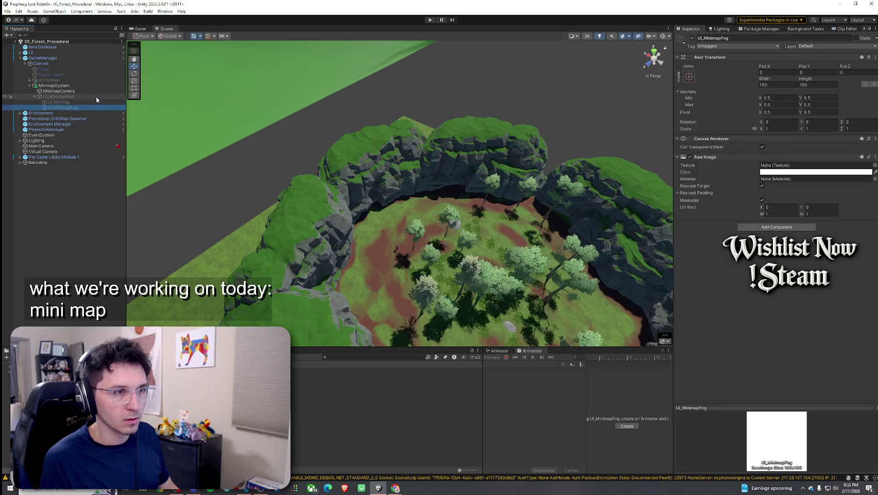
key(Up)
key(Up)
key(Up)
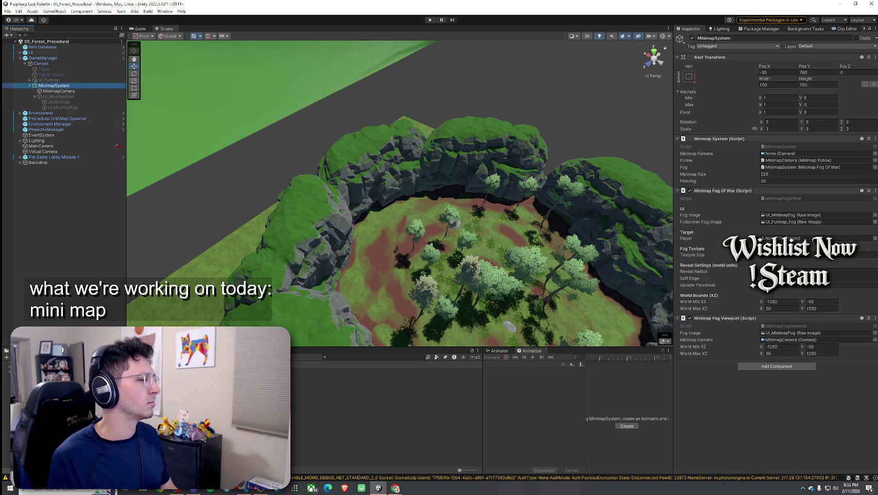
click(309, 371)
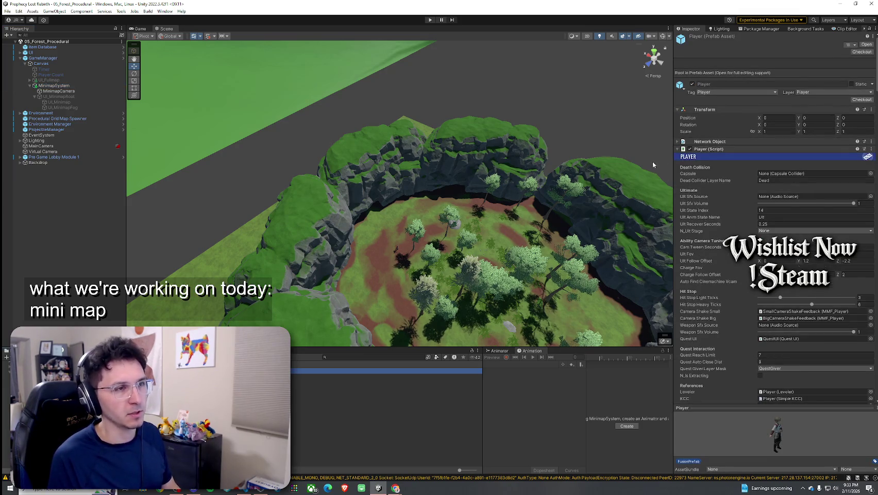
click(701, 149)
click(678, 255)
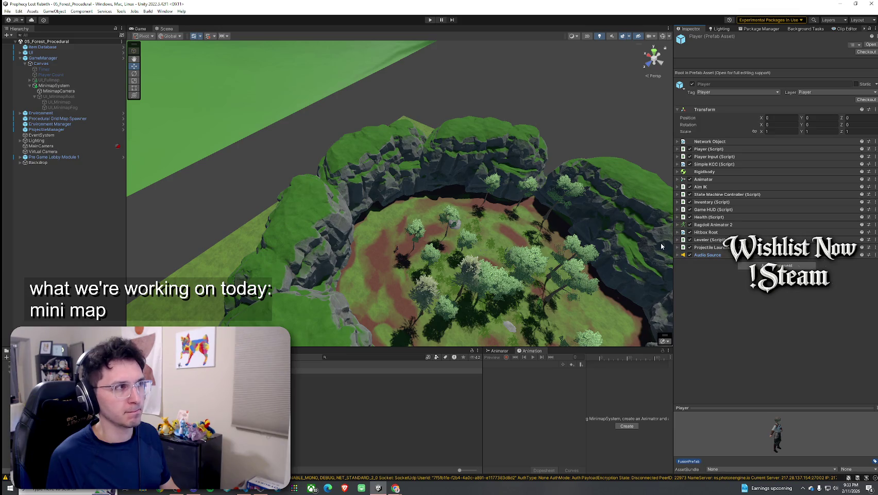
double_click(319, 371)
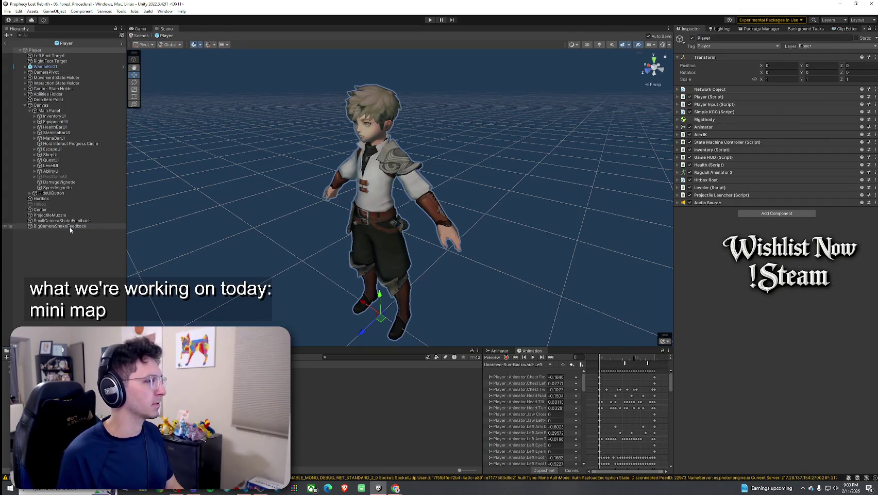
click(678, 97)
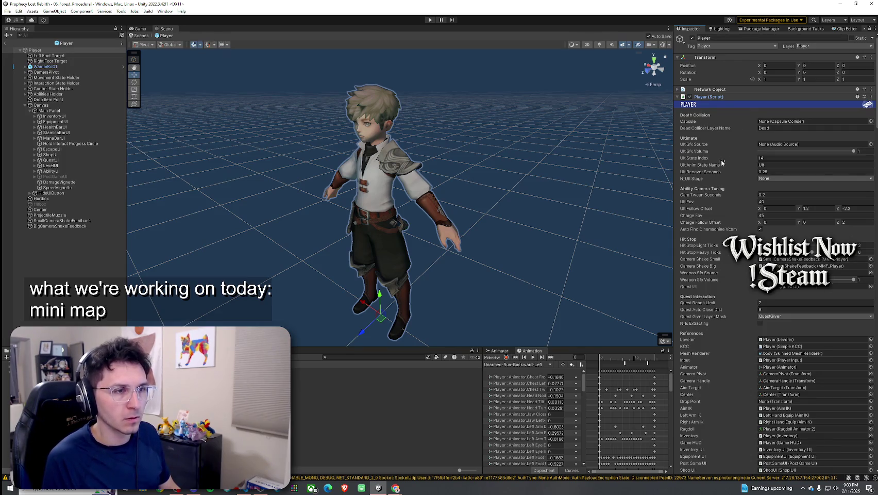
scroll(721, 189, down, 20)
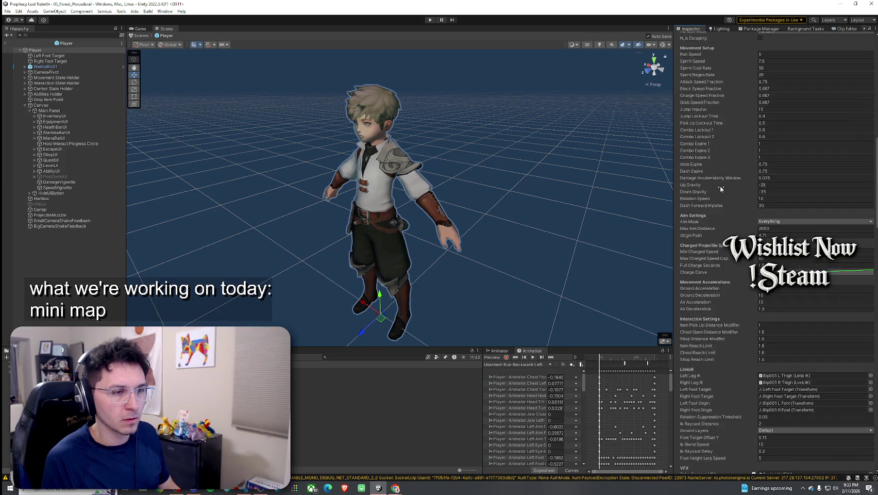
scroll(720, 189, down, 10)
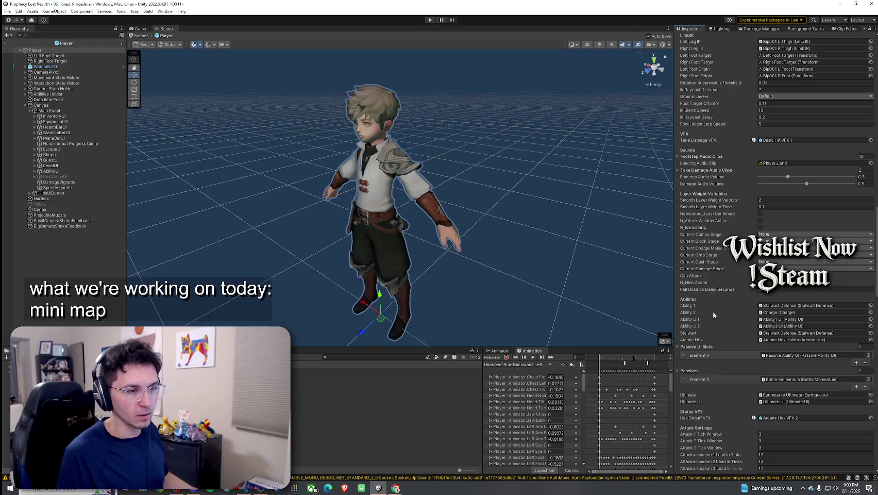
scroll(701, 320, down, 10)
scroll(714, 312, down, 12)
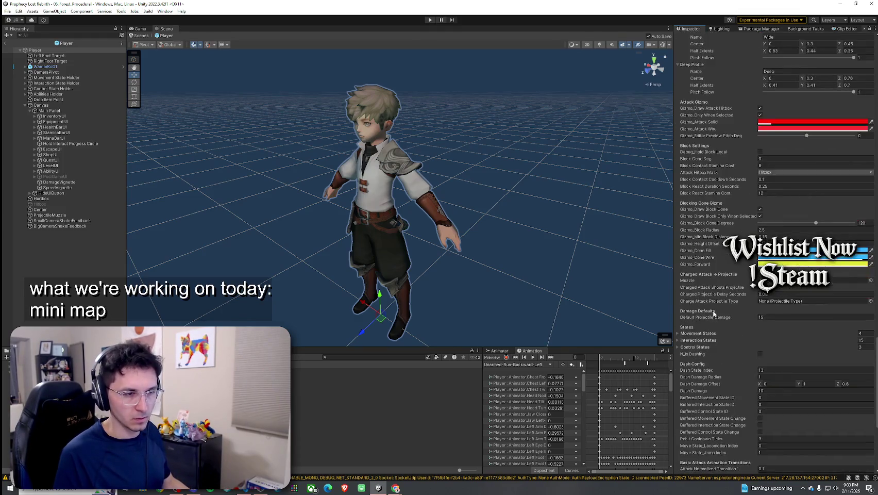
scroll(714, 292, up, 20)
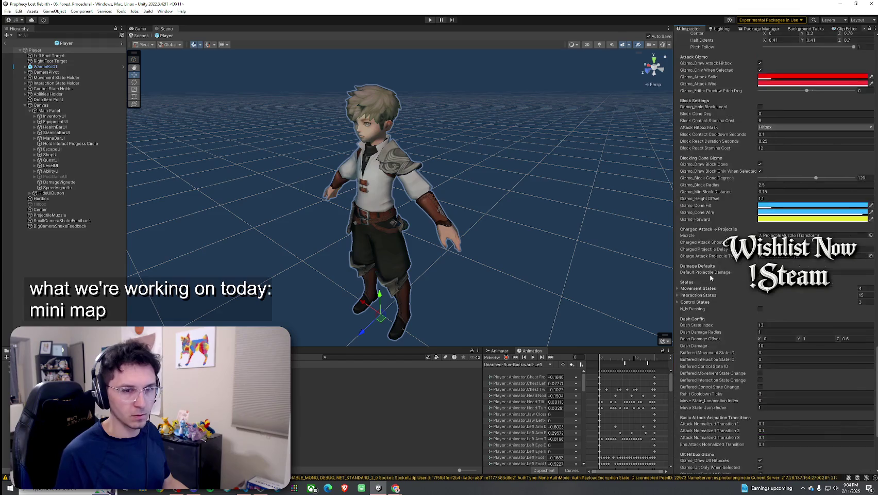
scroll(715, 300, up, 10)
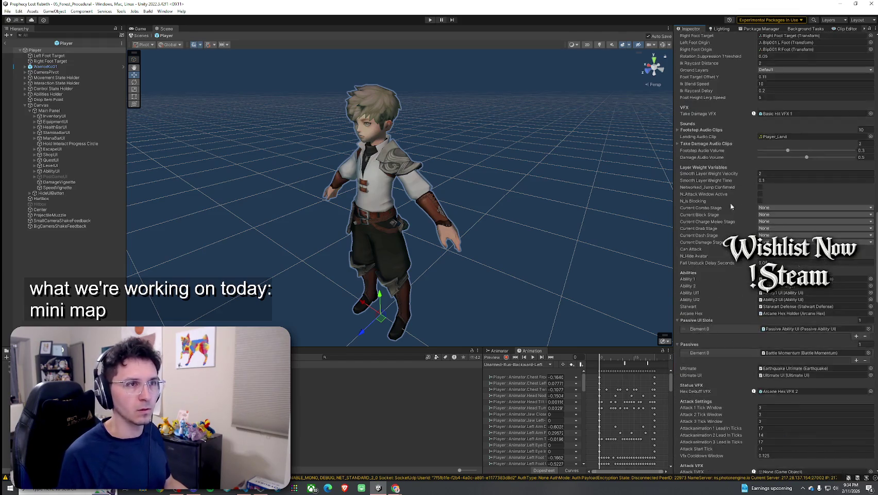
scroll(729, 204, up, 4)
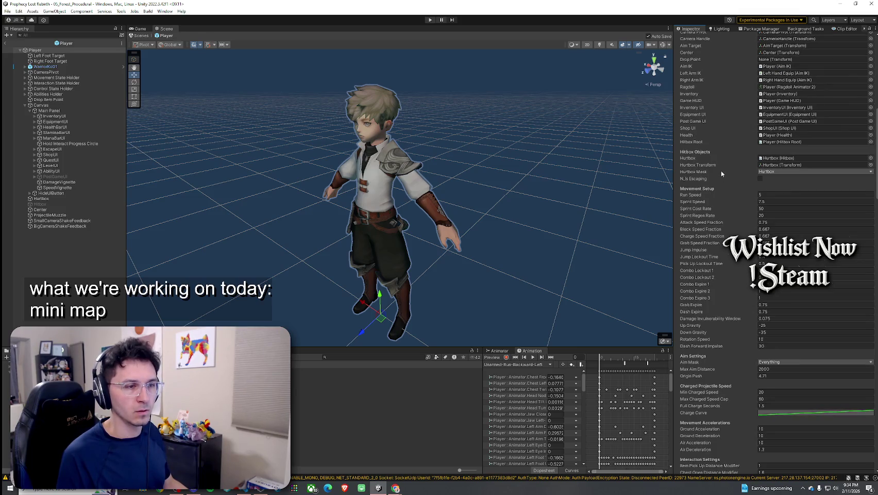
scroll(721, 174, up, 12)
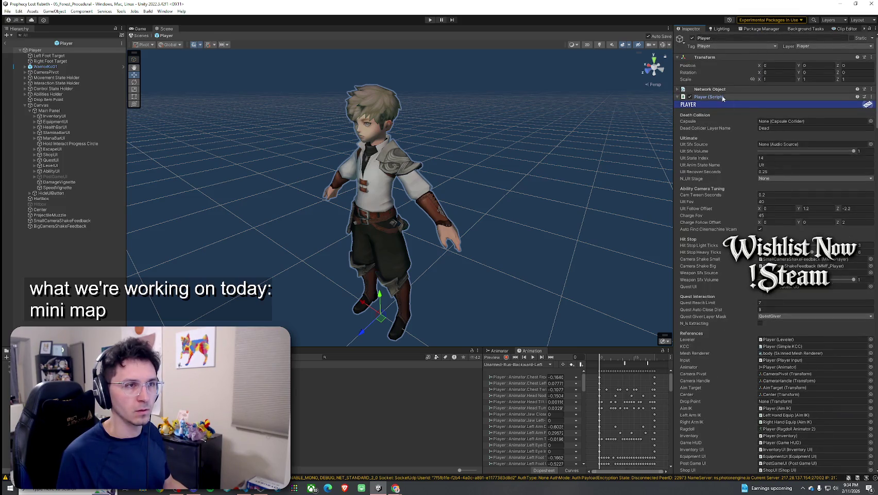
click(678, 97)
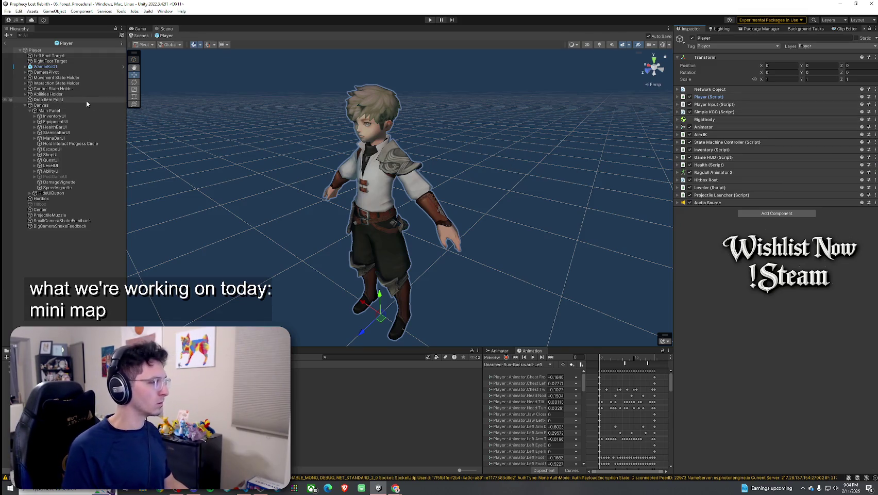
click(6, 43)
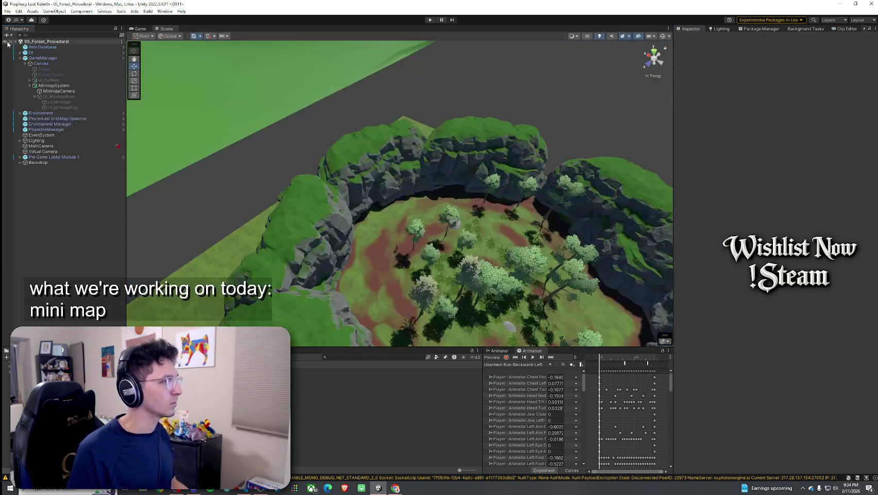
Select GameManager, check its Minimap Icon Prefab, and open GameManager.cs with Edit Script
click(56, 60)
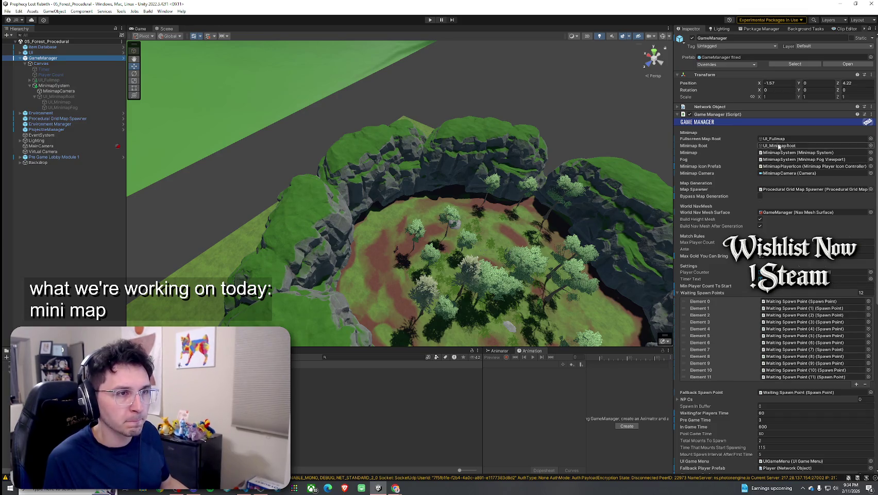
click(789, 167)
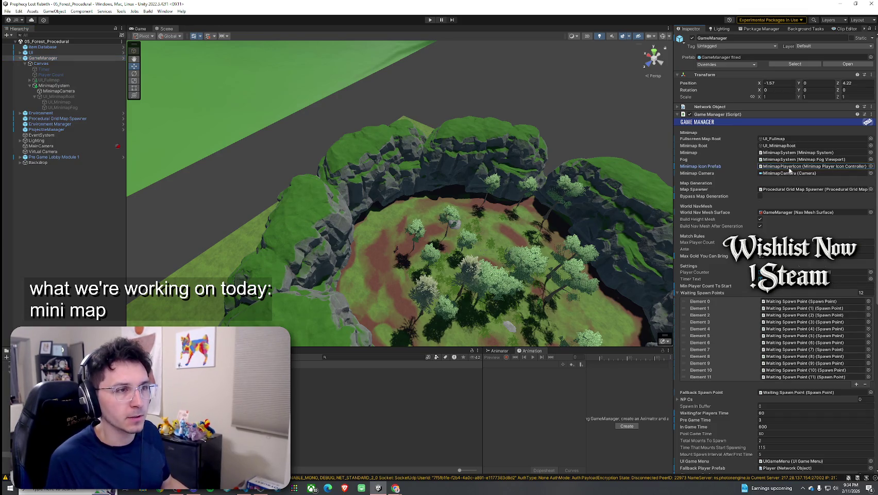
right_click(731, 115)
click(762, 203)
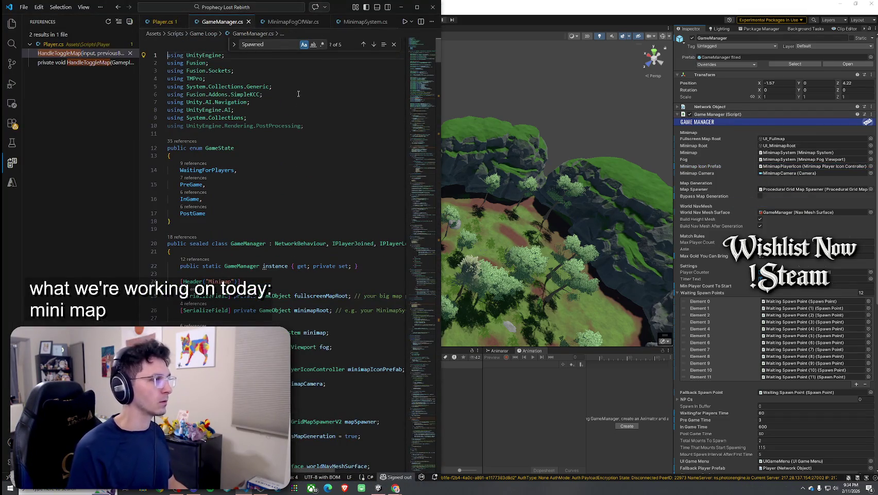
key(ctrl+f)
Search 'icon' to reach SpawnLocalMinimapIcon, reveal GameManager.cs in File Explorer, then search 'SpawnPlayer'
text(icon)
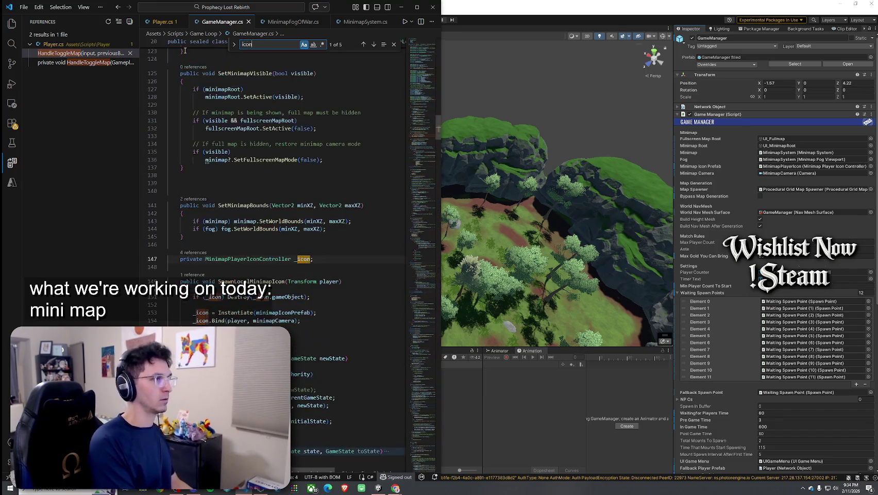
click(254, 281)
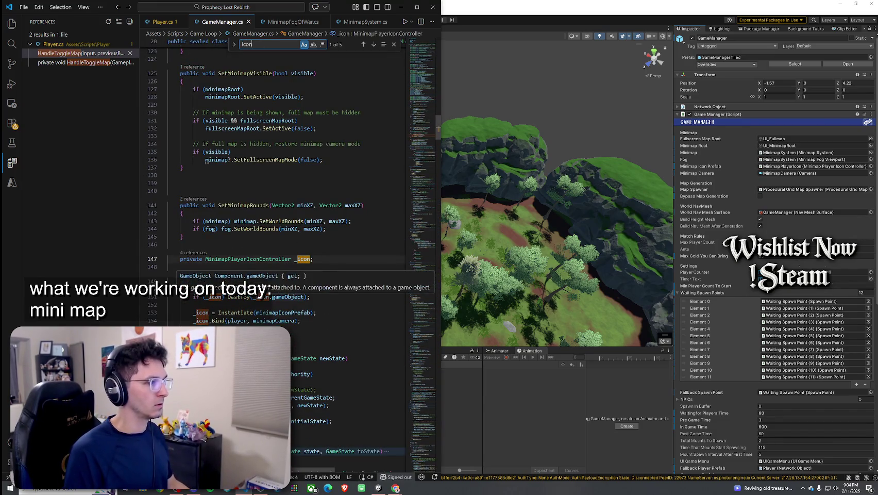
right_click(226, 24)
click(269, 153)
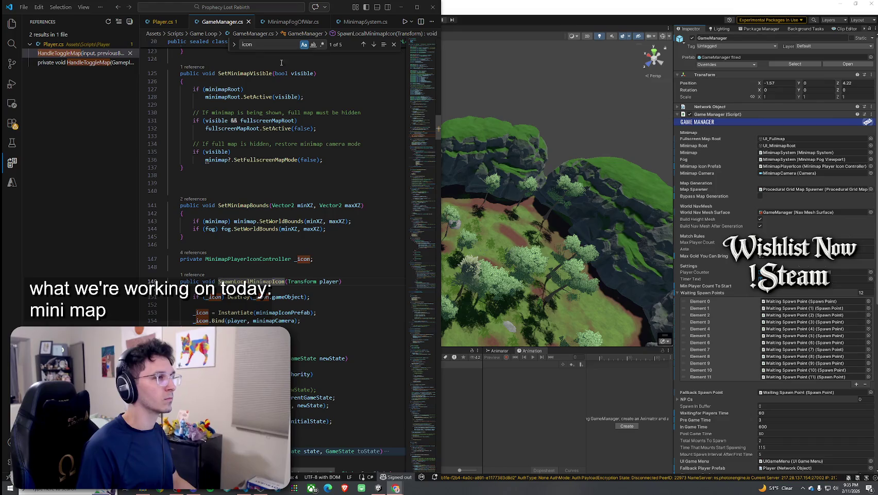
text(Sp)
key(ctrl+f)
text(SpawnP)
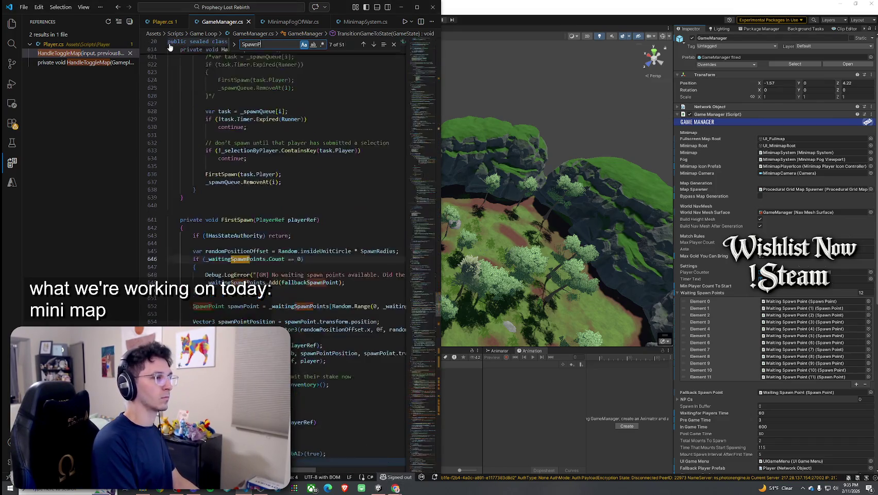
text(layer)
Narrow the search to 'SpawnP', highlight FirstSpawn, playerRef and player uses, and maximize VS Code
key(BackSpace)
key(BackSpace)
key(BackSpace)
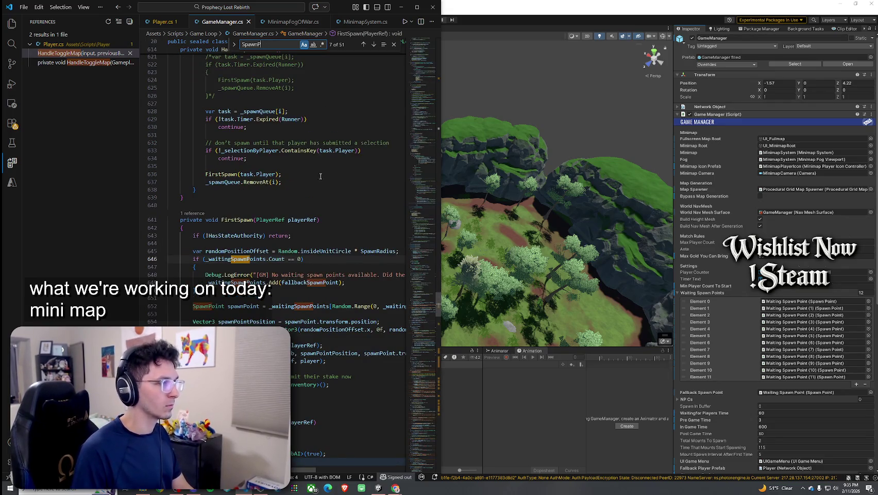
click(254, 220)
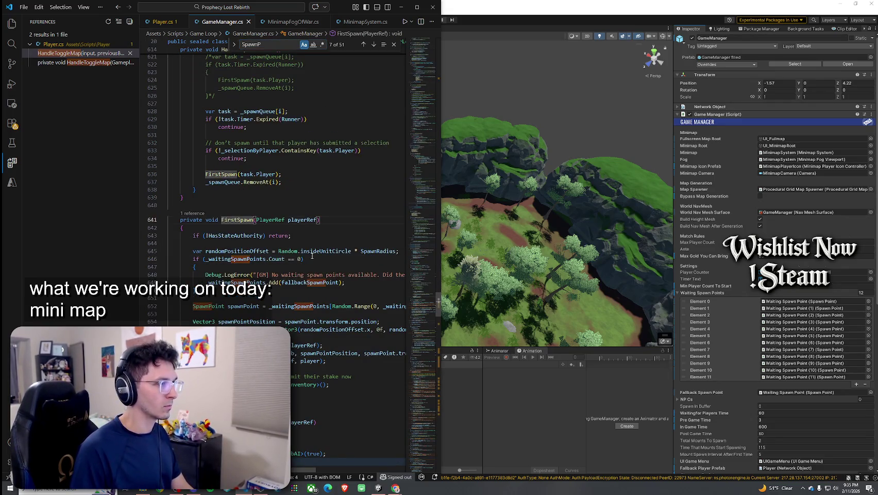
click(313, 345)
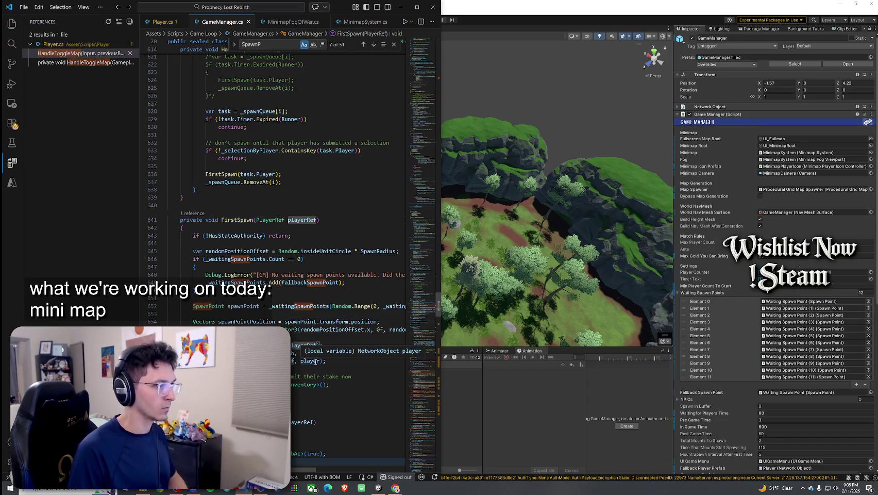
click(315, 361)
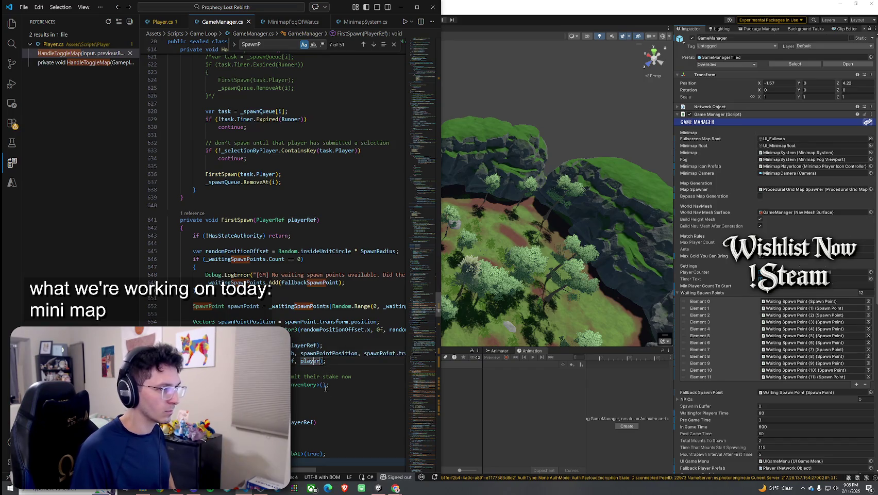
click(417, 6)
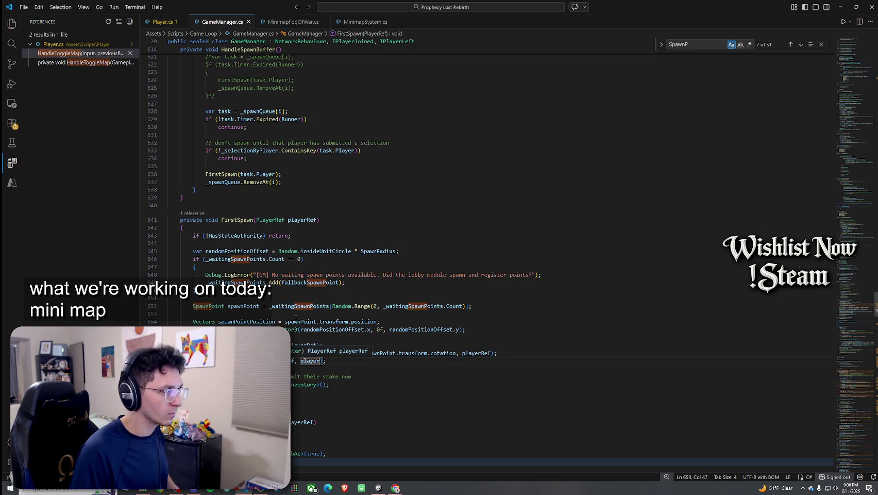
Go to the definition of ResolvePrefabFor from its call that passes playerRef
click(291, 345)
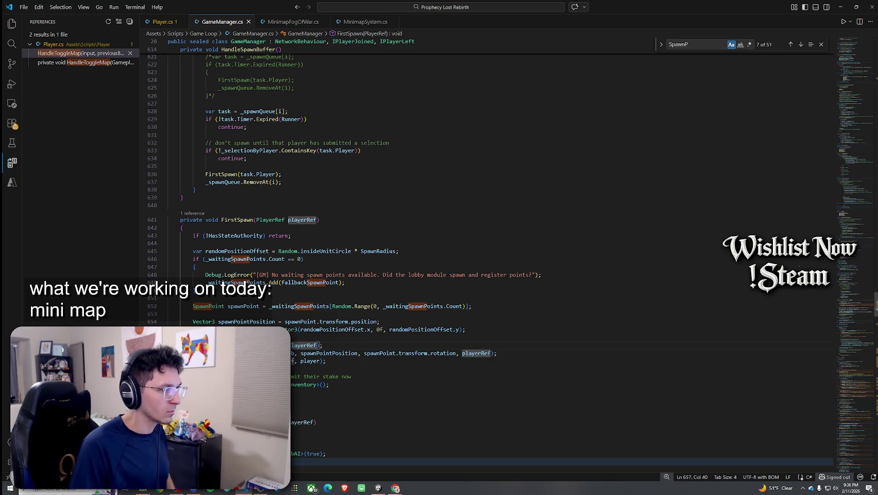
right_click(290, 344)
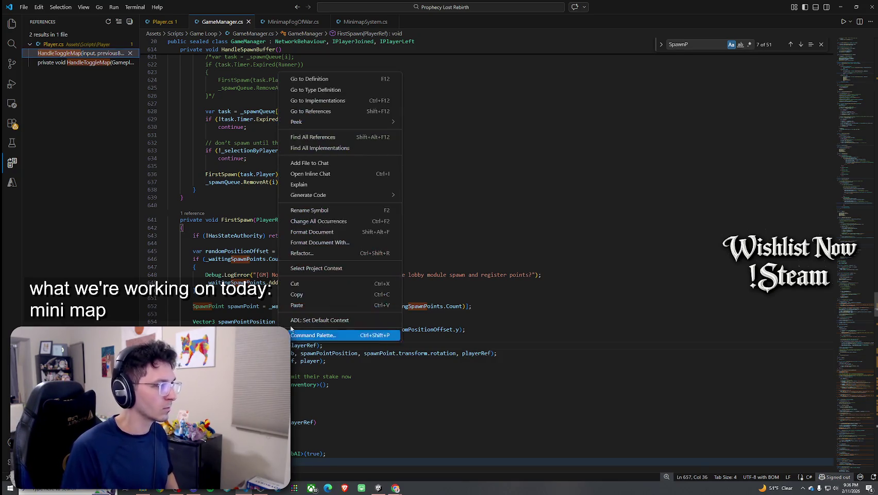
click(345, 79)
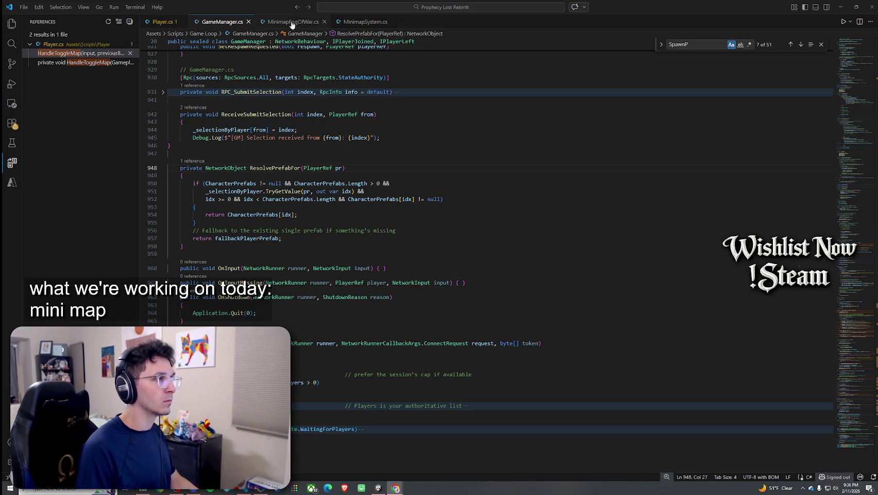
List all ResolvePrefabFor references, return to its FirstSpawn call, and snap VS Code left
double_click(275, 168)
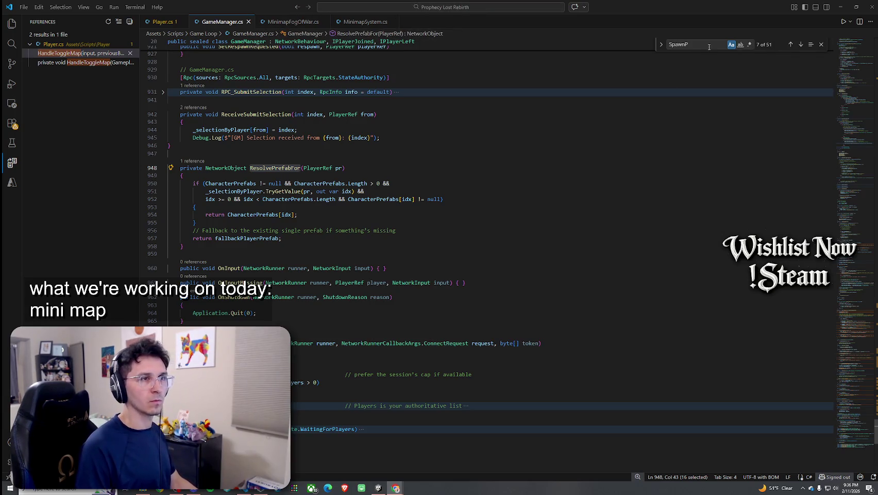
right_click(276, 177)
click(309, 235)
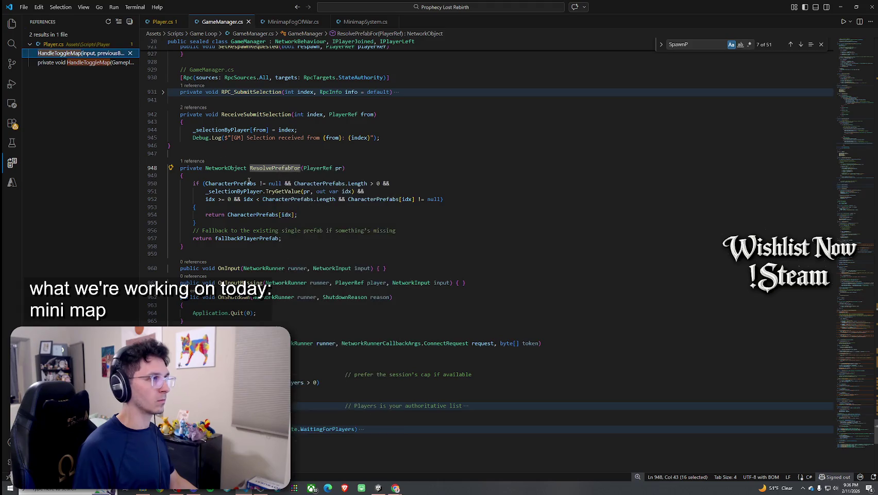
click(83, 53)
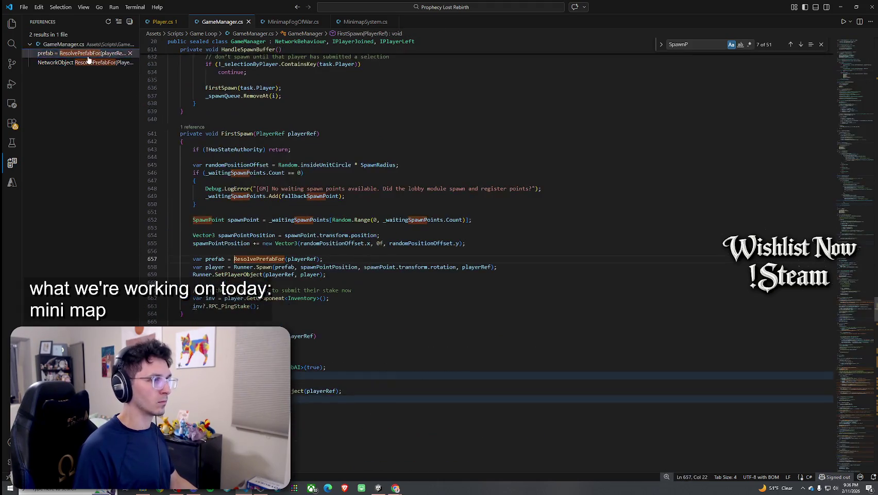
click(395, 487)
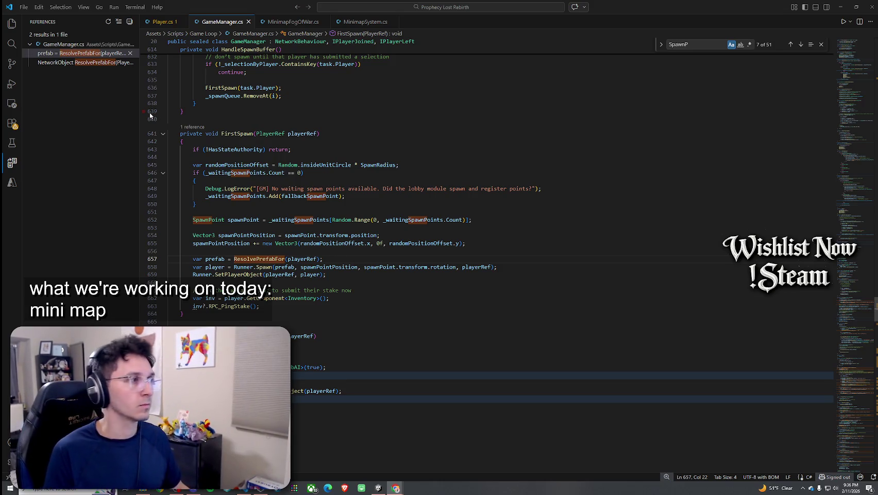
drag(602, 10, 9, 60)
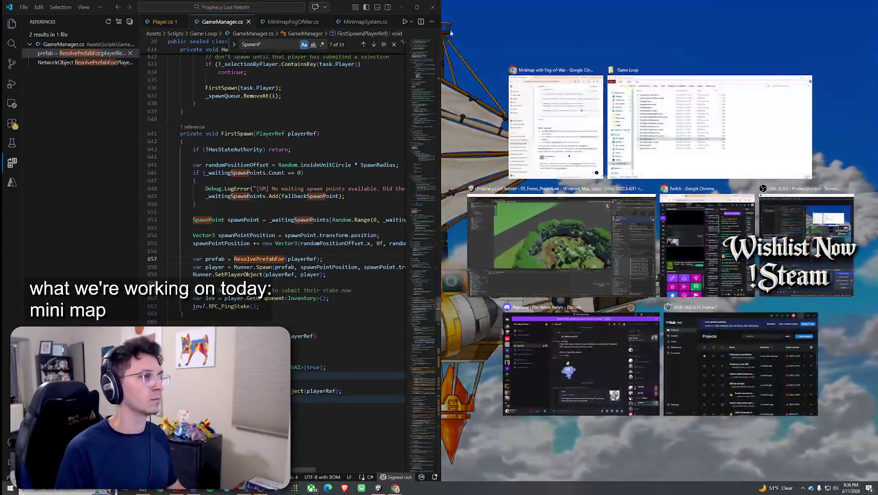
Snap Unity Editor into the right half beside VS Code and save the script
click(494, 289)
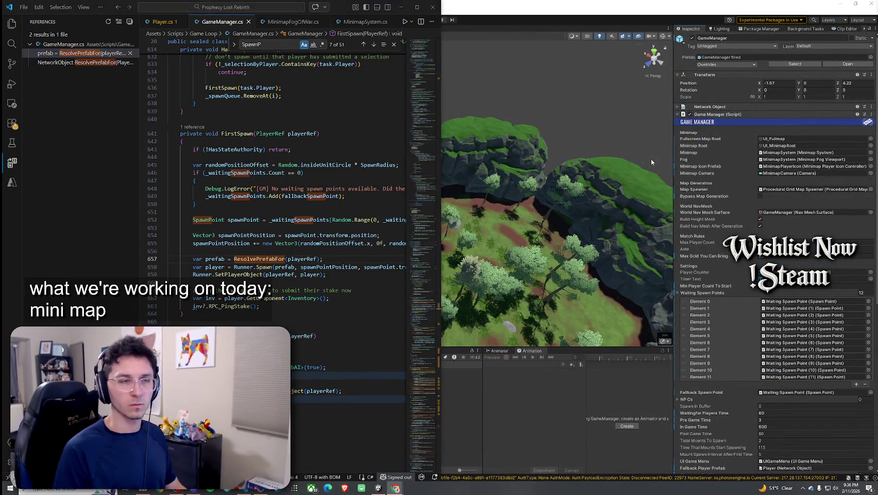
click(39, 7)
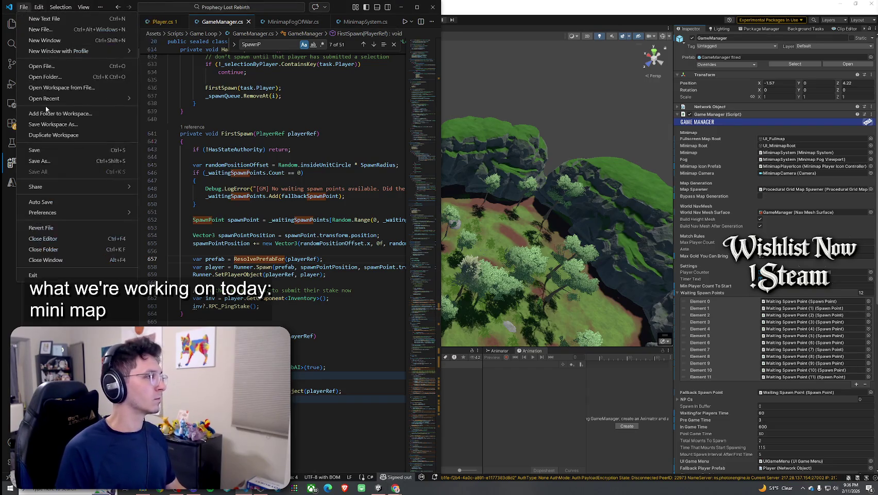
click(63, 150)
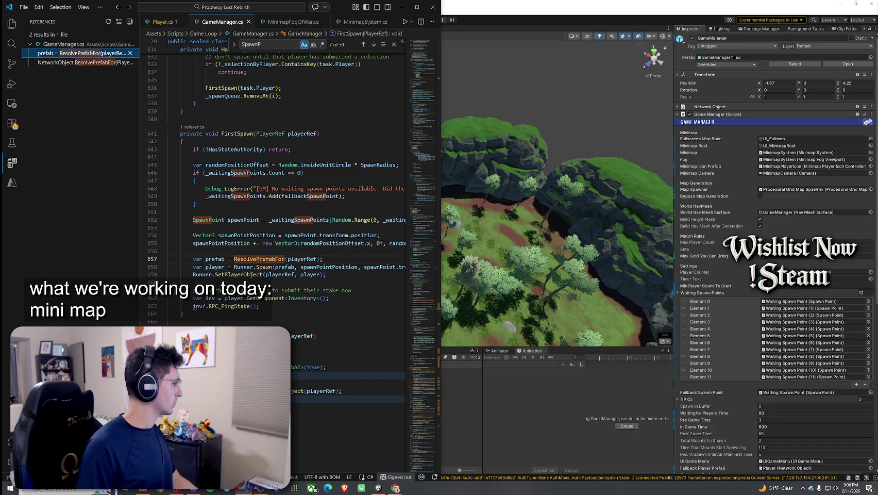
click(395, 488)
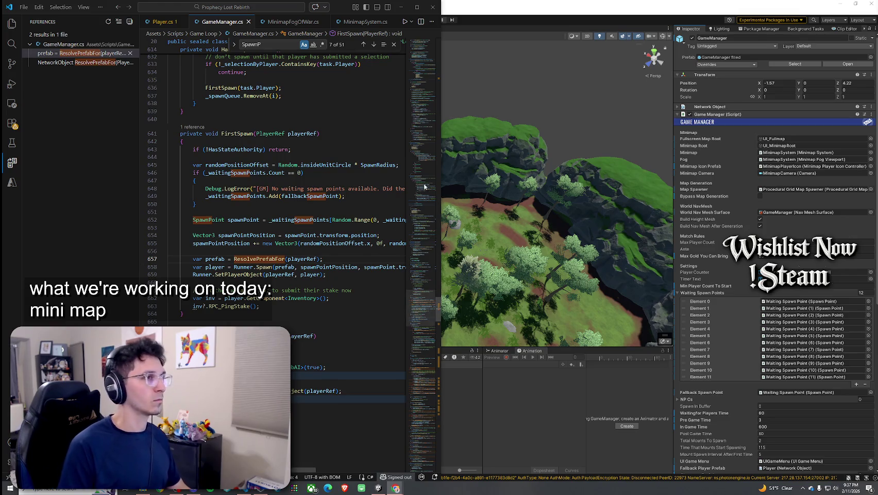
Switch back to Unity Editor and save the scene from the File menu
click(578, 3)
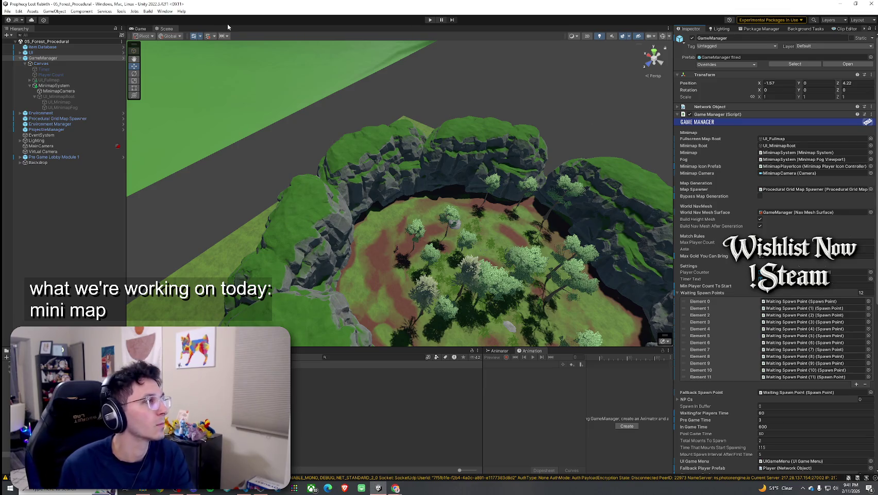
click(8, 11)
click(29, 45)
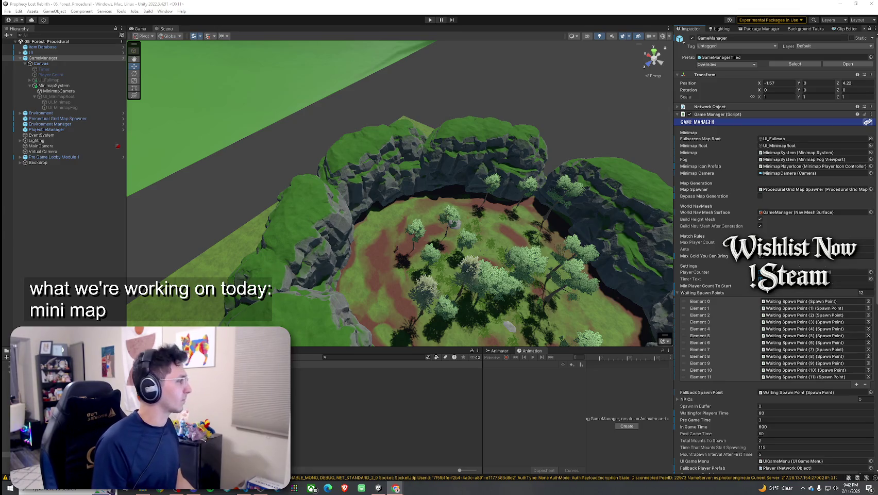
click(243, 489)
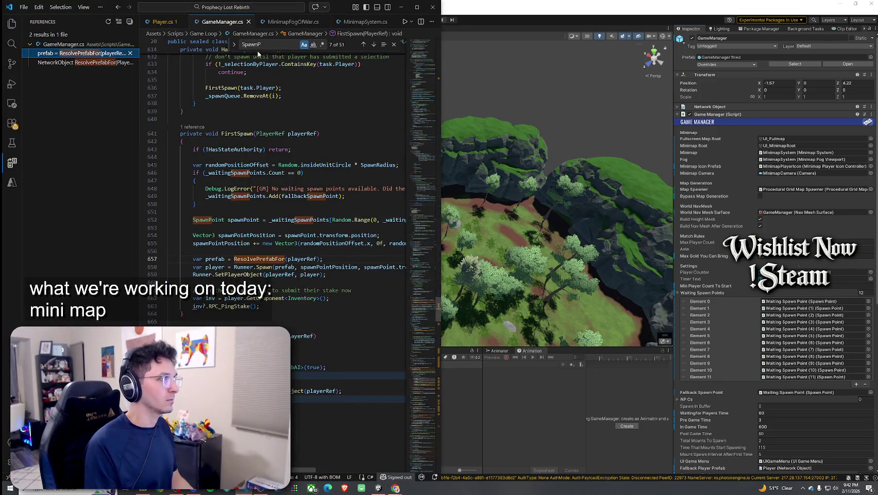
scroll(283, 206, up, 3)
click(11, 26)
click(11, 30)
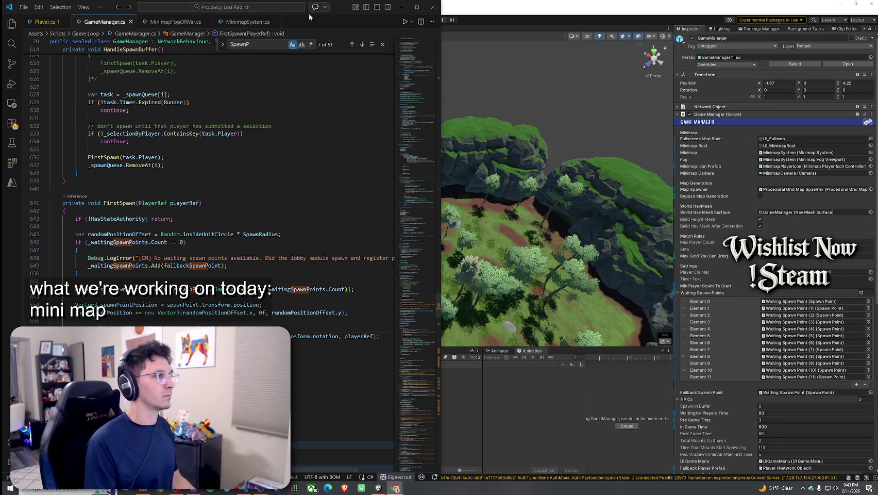
key(alt+Tab)
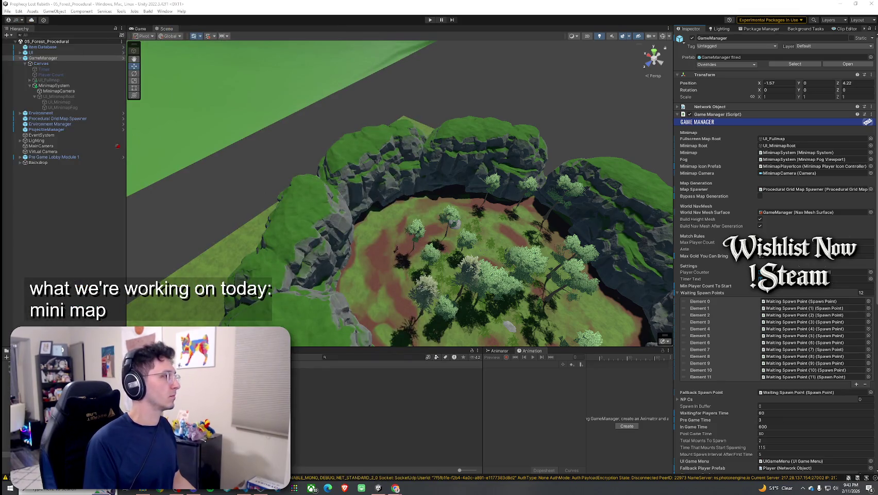
Search the project for 'Player Prefab', select the Player prefab, and edit its Player script
click(341, 357)
text(Player Prefab)
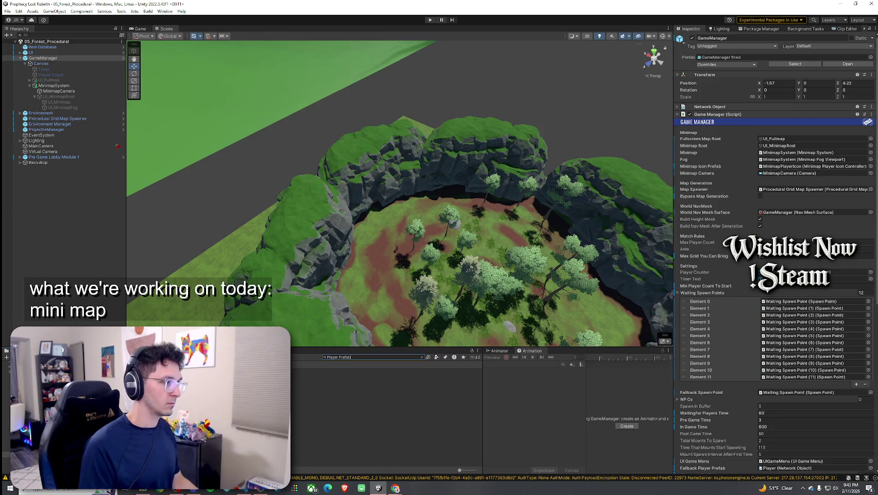
key(Return)
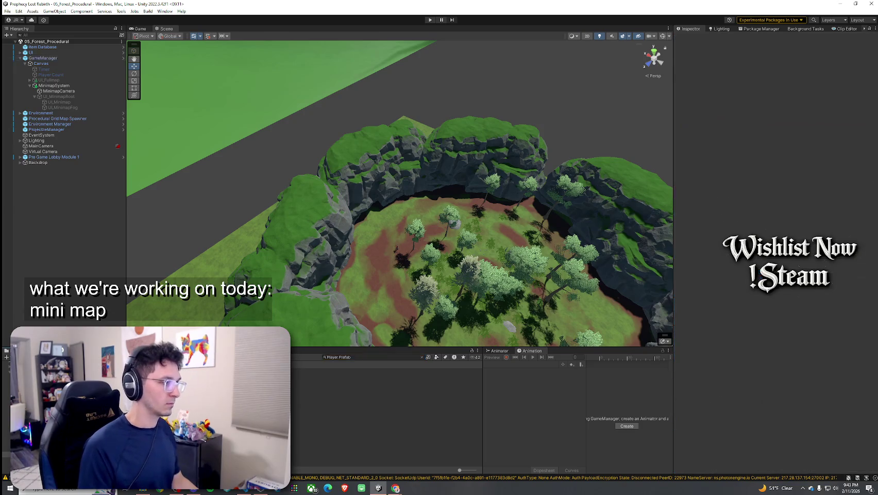
key(Return)
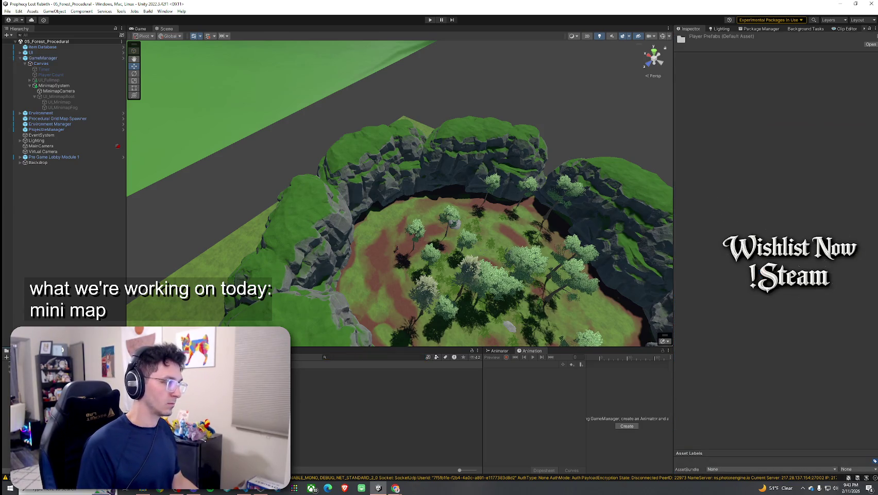
click(361, 371)
right_click(705, 150)
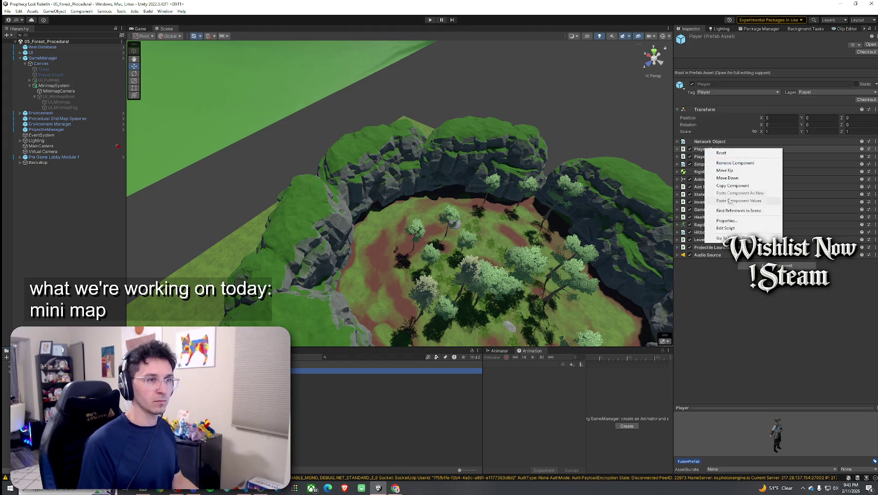
click(726, 228)
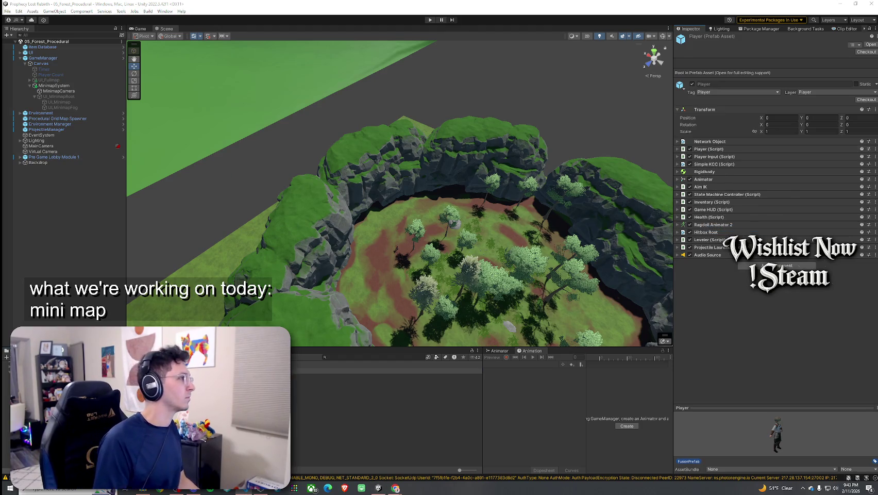
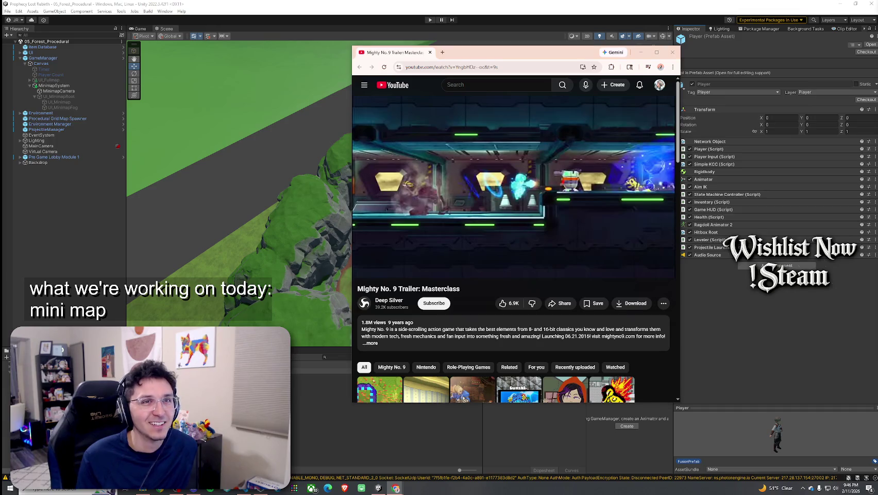
Start the Mighty No. 9 trailer and make the browser window wider and shorter
scroll(581, 242, down, 3)
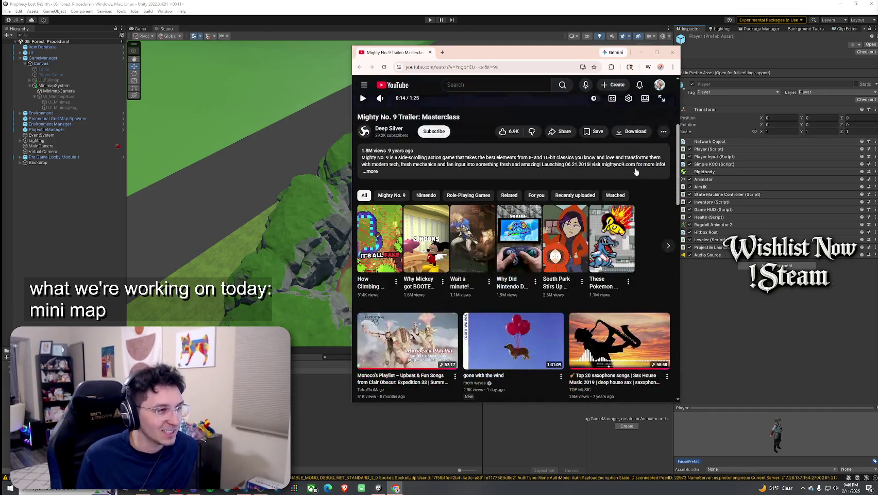
scroll(573, 247, up, 3)
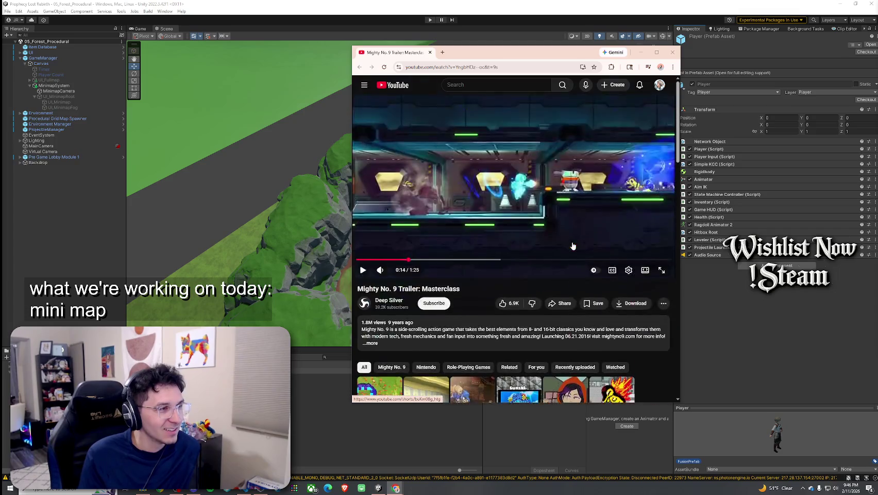
click(513, 182)
mouse_move(680, 402)
mouse_down()
mouse_move(821, 351)
mouse_move(758, 351)
mouse_move(668, 407)
mouse_move(809, 356)
mouse_up()
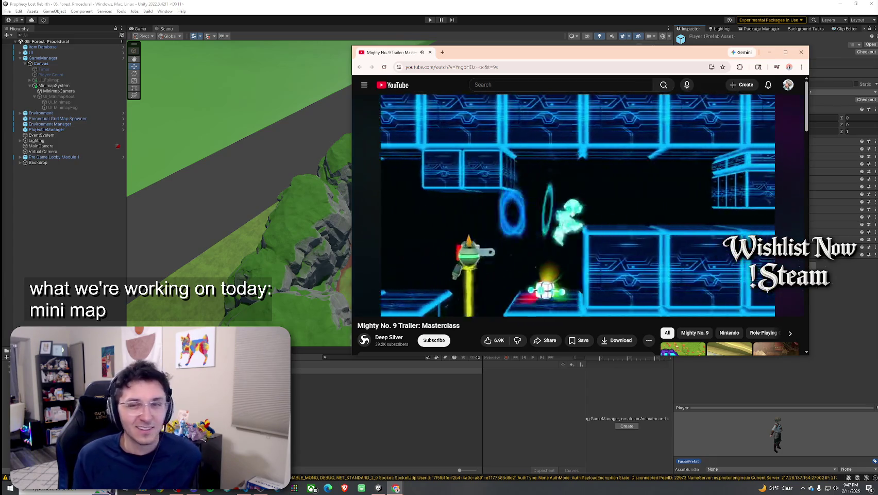
Pause the trailer at 0:45, browse the comments, and open the Deep Silver channel page
mouse_move(455, 274)
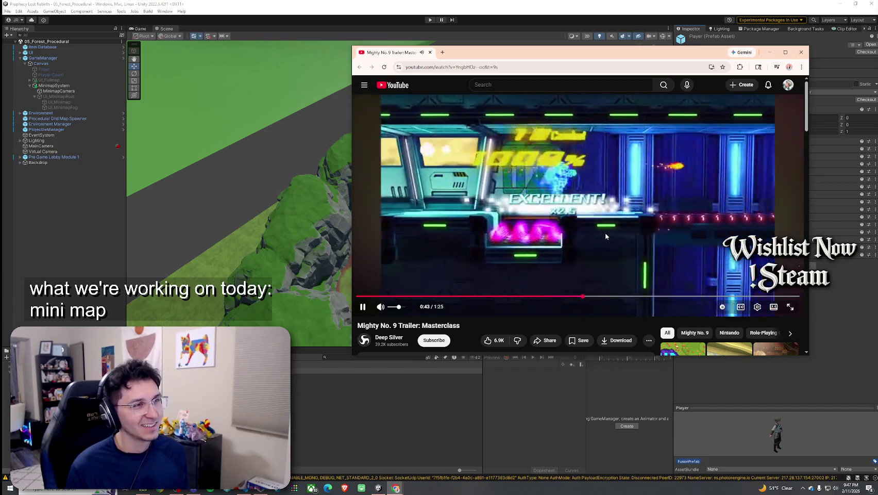
click(600, 279)
scroll(600, 278, down, 6)
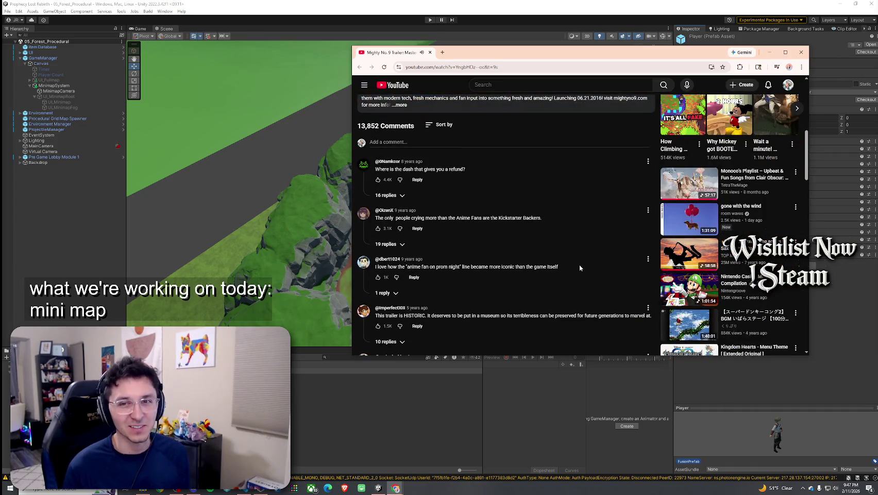
scroll(593, 262, down, 3)
drag(387, 199, 460, 205)
click(418, 202)
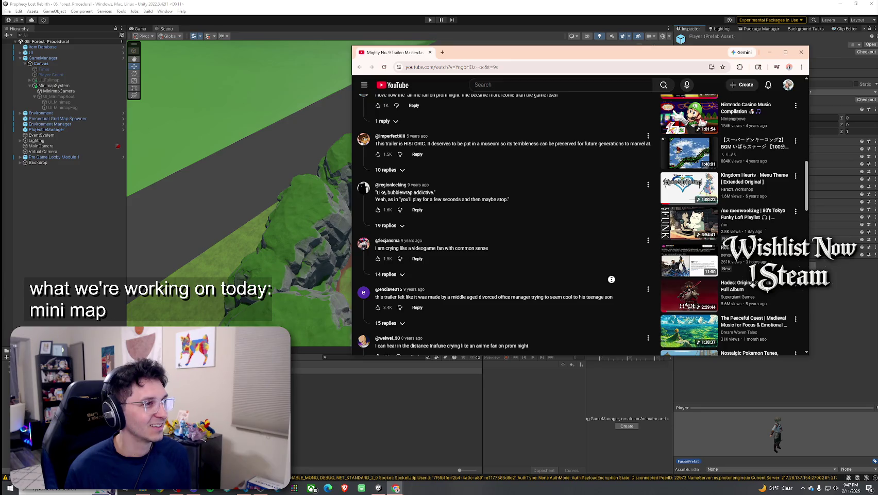
scroll(612, 279, up, 15)
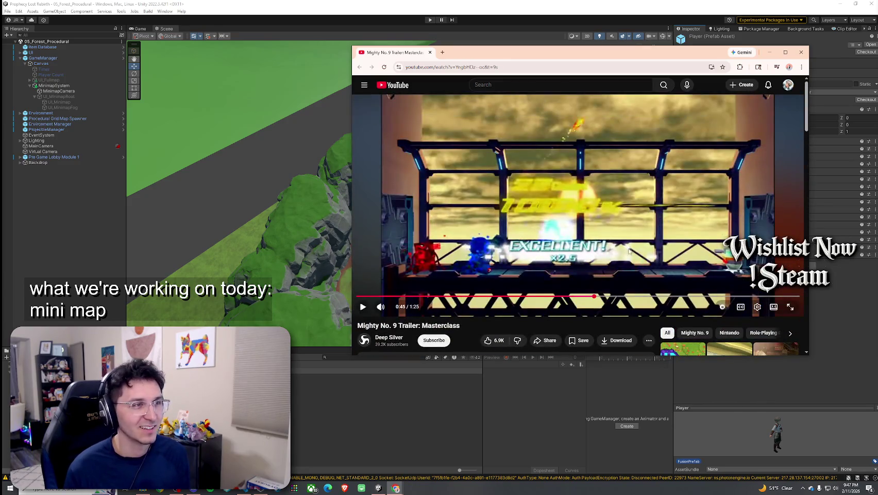
click(392, 338)
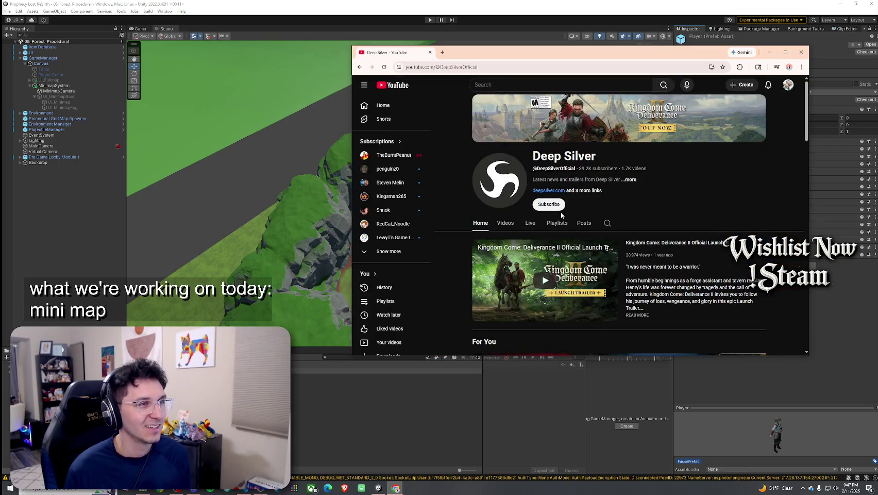
Scroll the Deep Silver channel page, go back to the trailer and pause it
scroll(562, 215, down, 8)
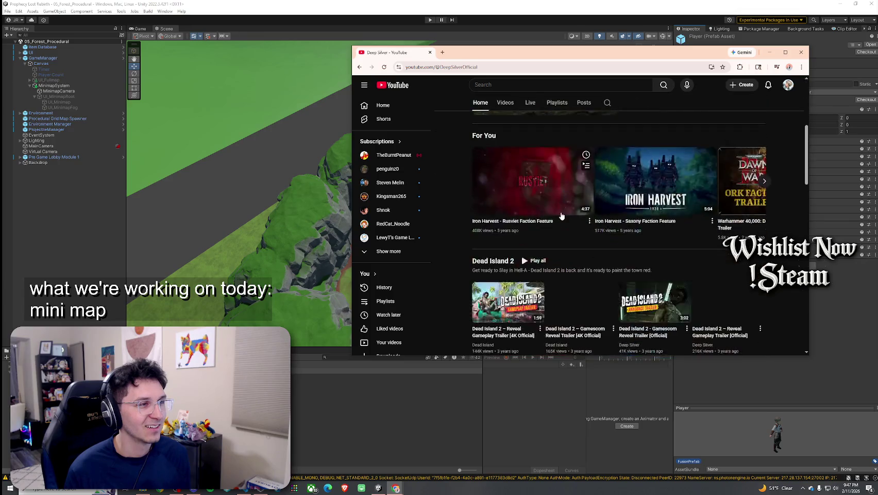
scroll(587, 288, up, 8)
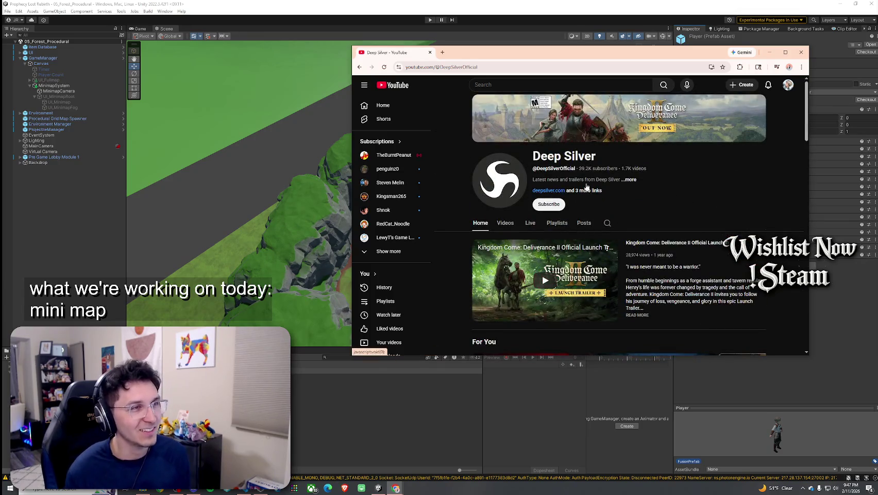
scroll(585, 193, down, 1)
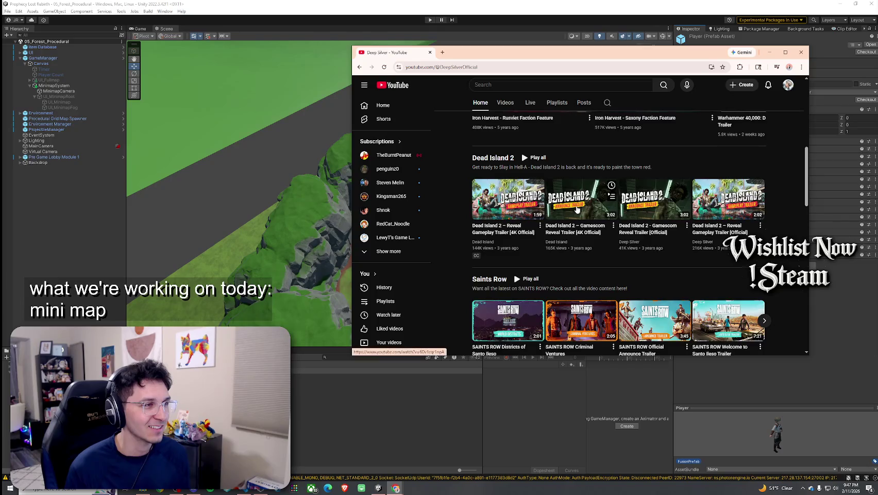
scroll(577, 208, down, 10)
key(alt+Left)
key(alt+Left)
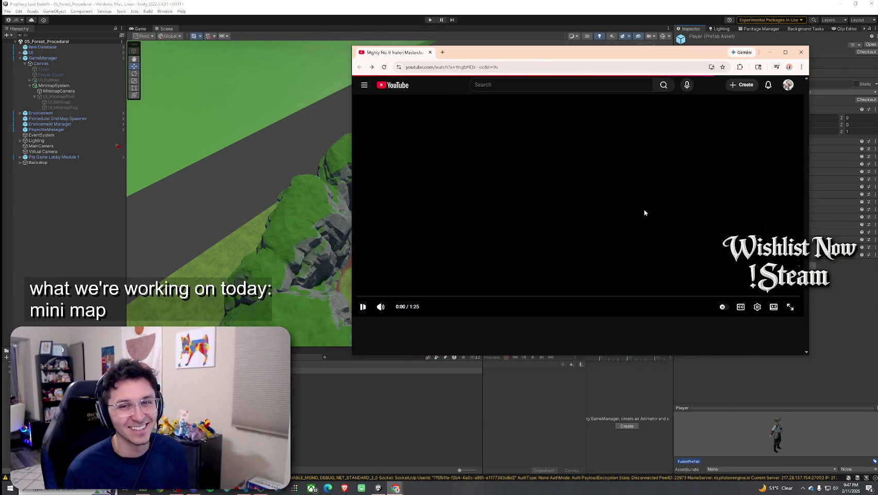
click(613, 244)
Expand the trailer's description, scroll the comments, and close the Chrome window
scroll(613, 245, down, 4)
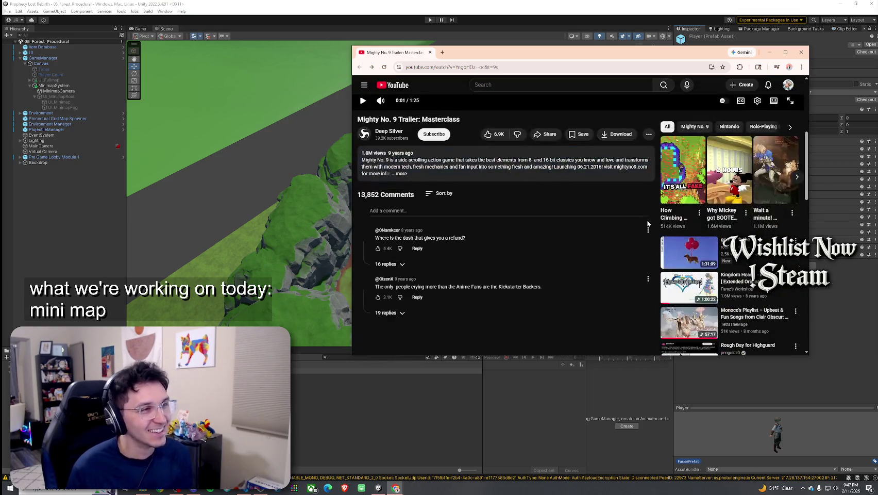
click(407, 175)
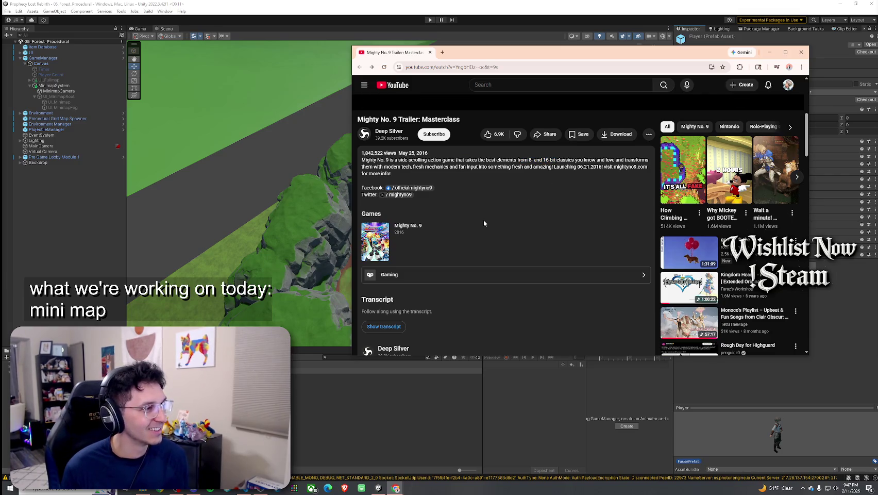
scroll(484, 222, down, 10)
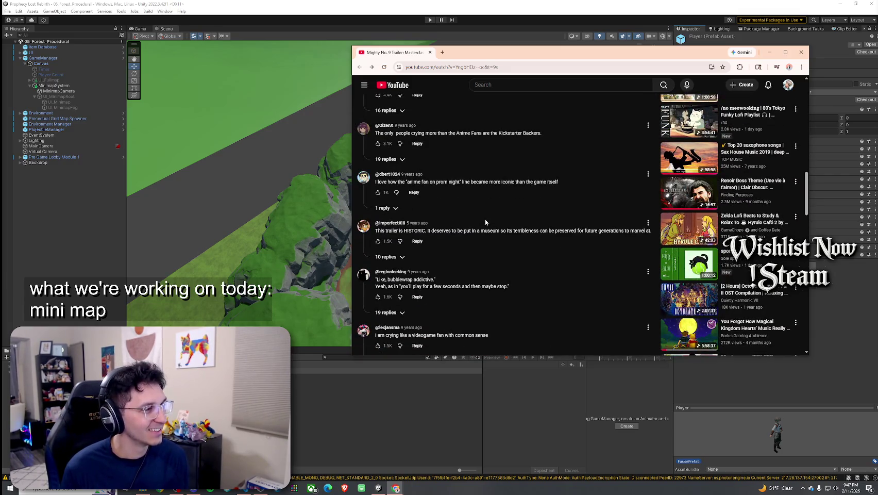
click(801, 52)
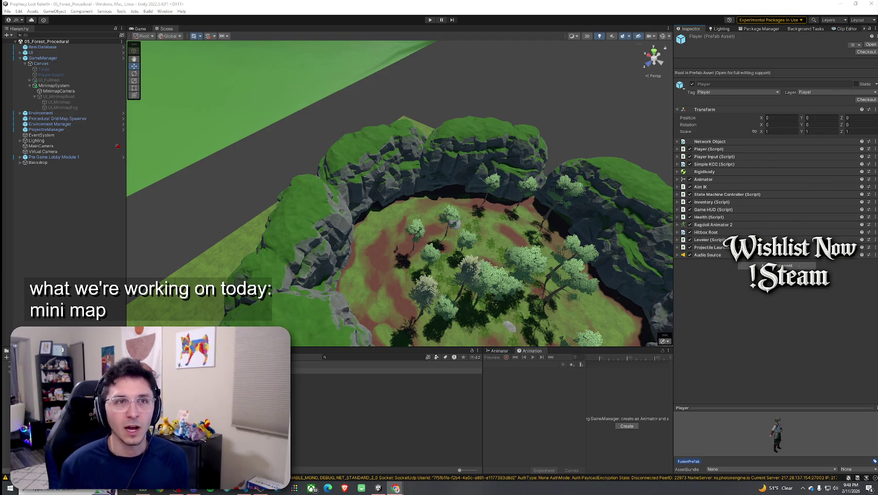
key(alt+Tab)
key(super+Up)
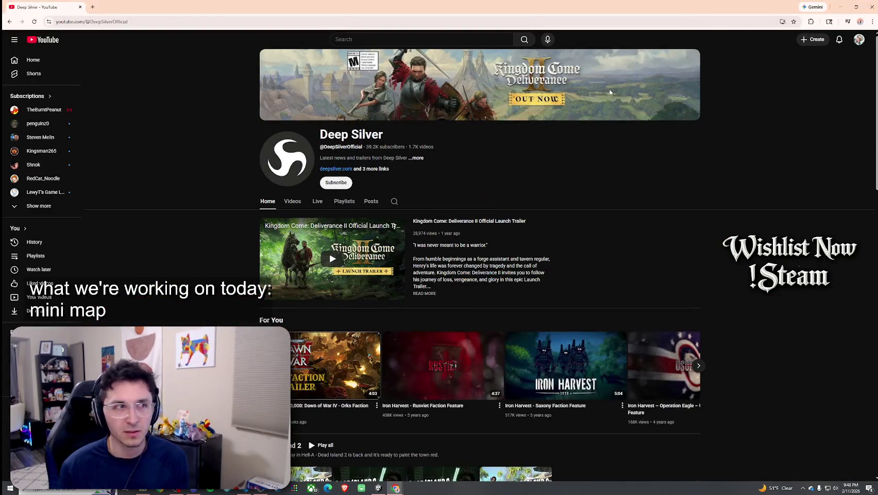
mouse_move(519, 89)
mouse_down()
mouse_move(593, 125)
mouse_move(623, 122)
mouse_move(559, 104)
mouse_move(614, 146)
mouse_up()
scroll(569, 147, down, 15)
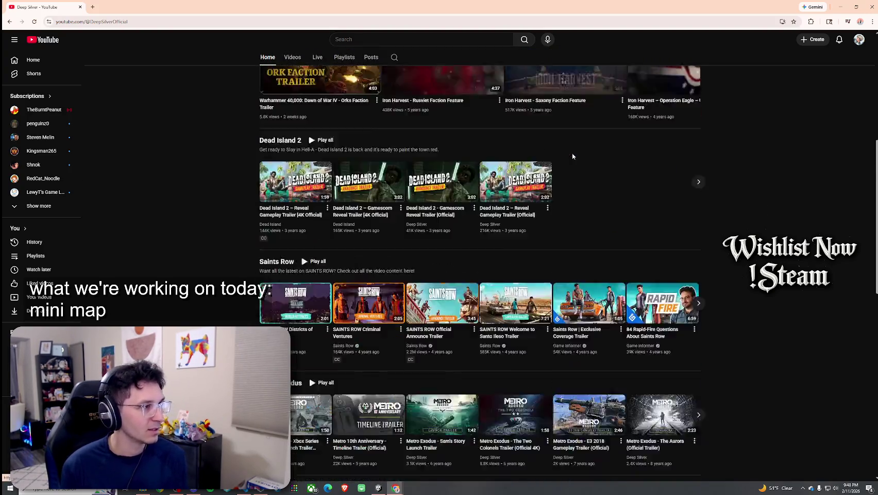
scroll(569, 171, down, 5)
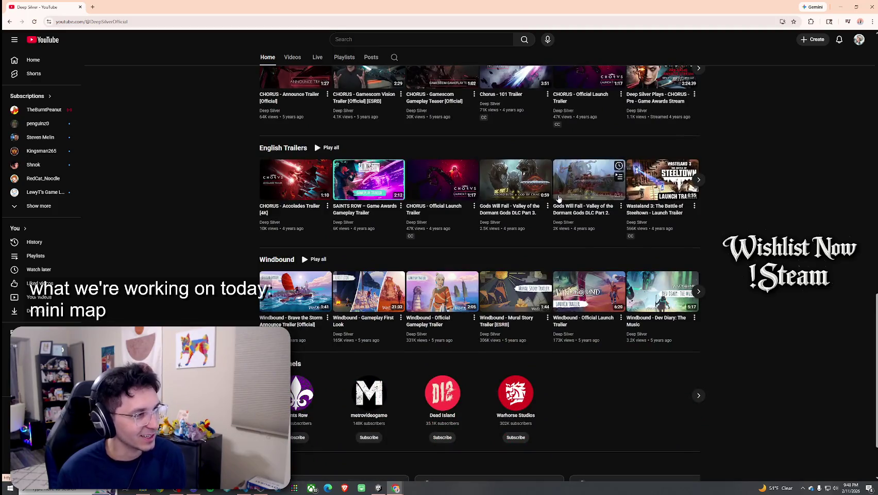
scroll(619, 207, down, 2)
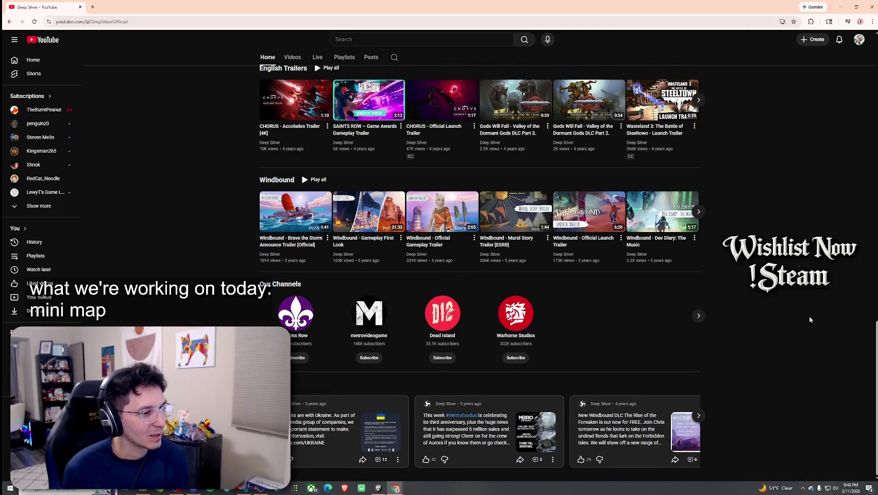
scroll(670, 237, up, 20)
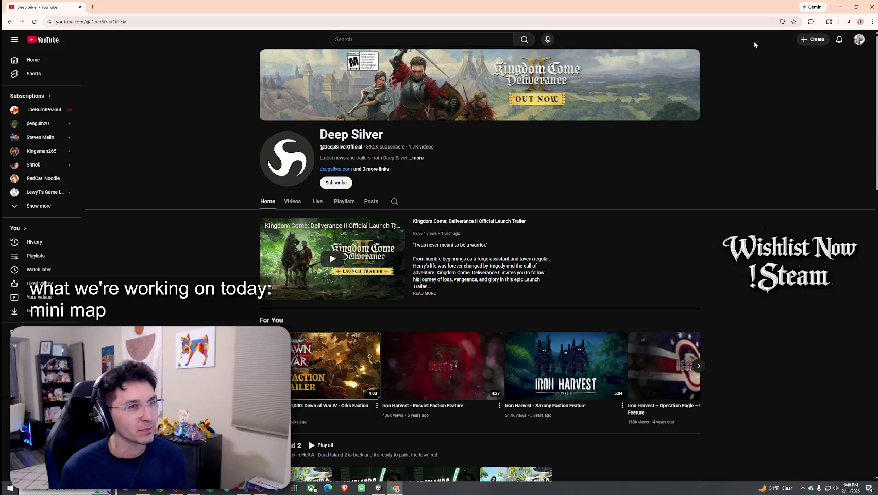
click(841, 7)
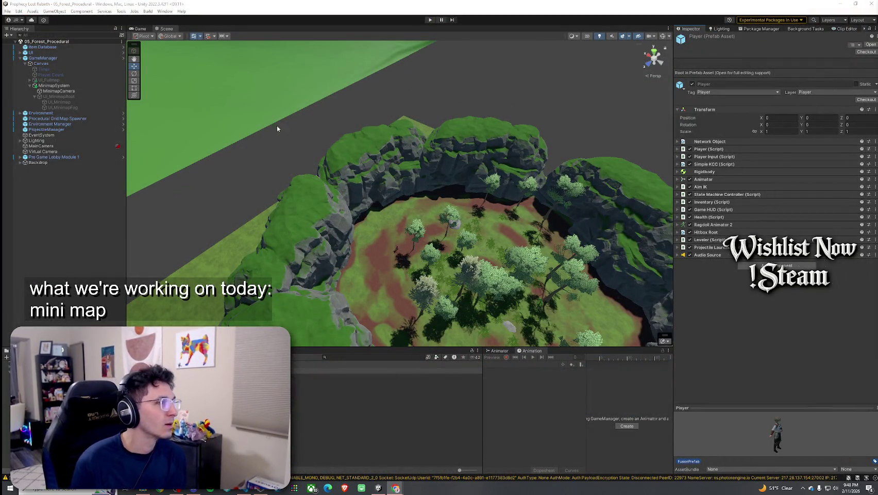
click(48, 157)
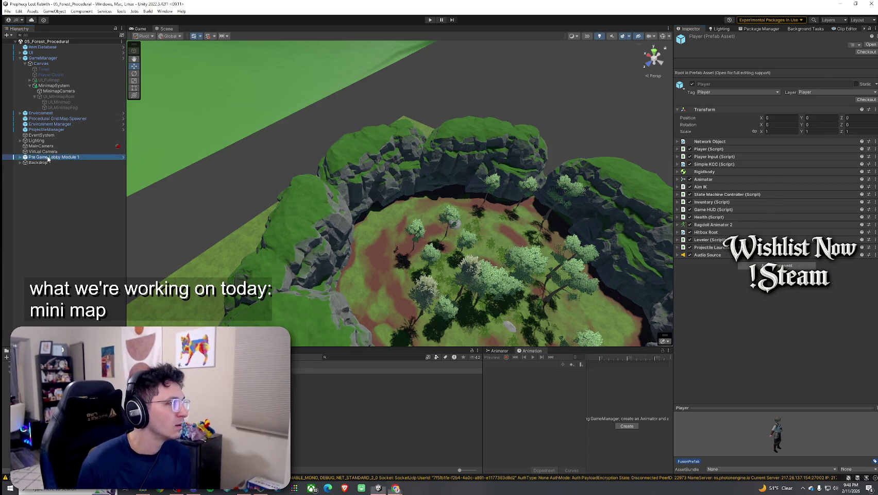
Frame Pre Game Lobby Module 1 in the Scene view
double_click(30, 160)
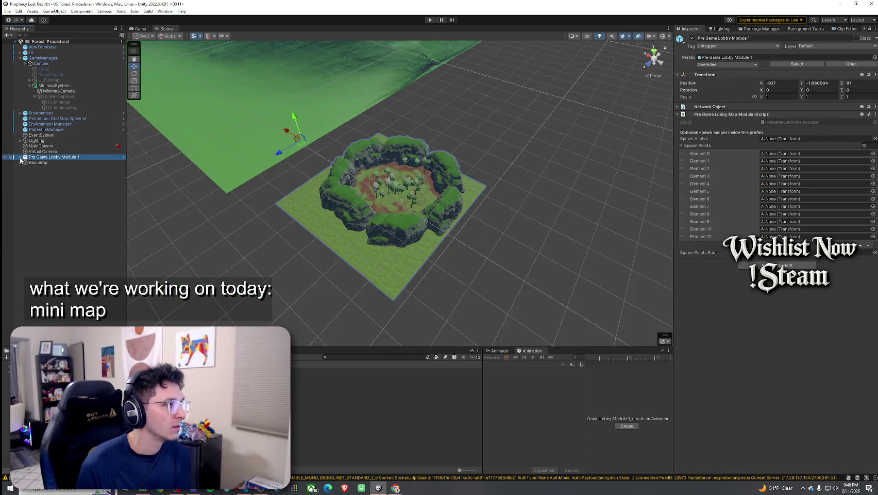
double_click(22, 160)
double_click(31, 161)
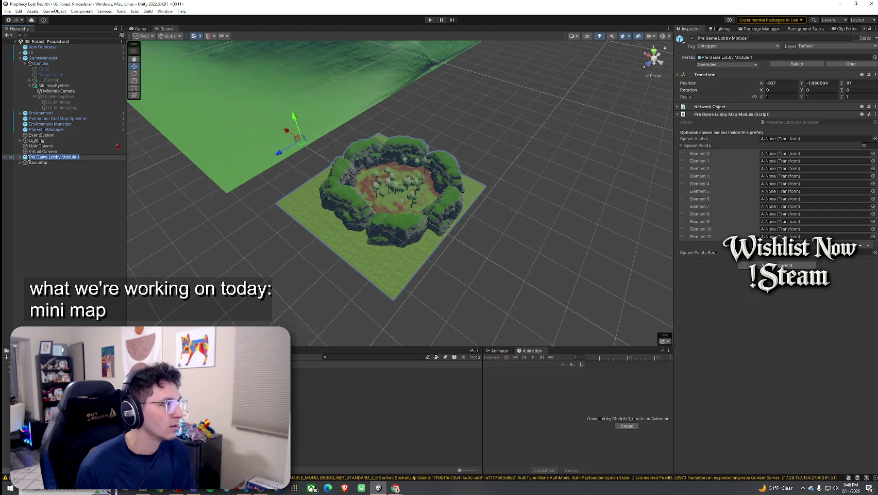
Expand the module, frame its Bunny Merchant, and show the Prophecy Lost title screen in the Game view
click(21, 158)
double_click(49, 196)
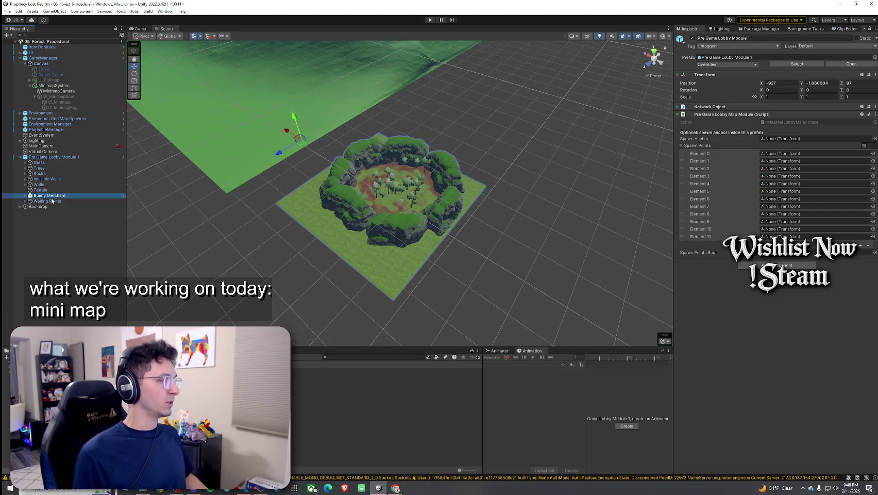
scroll(410, 176, down, 10)
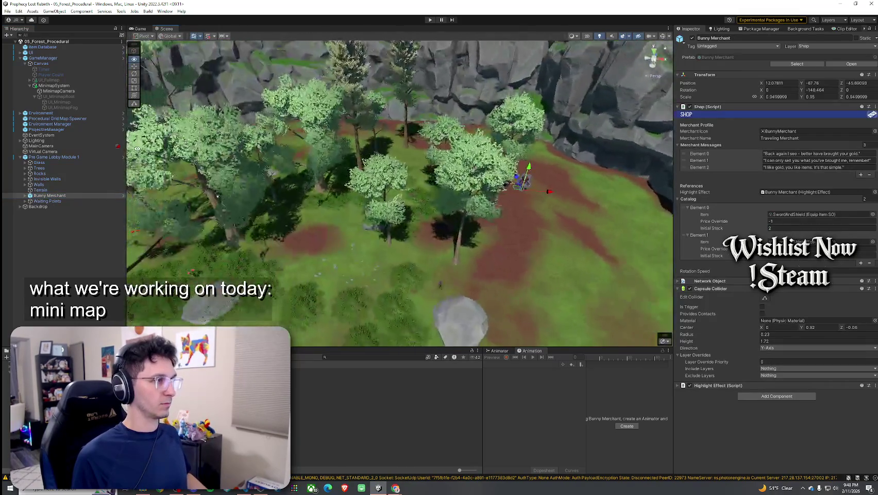
click(139, 29)
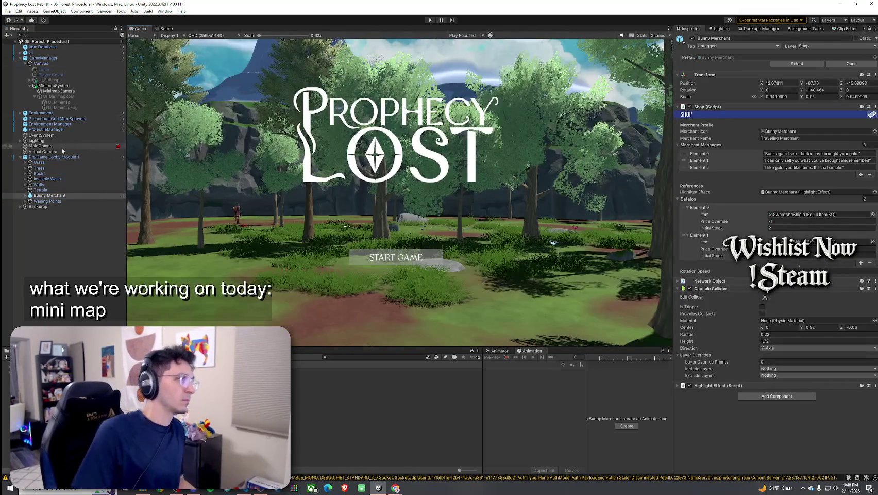
click(72, 222)
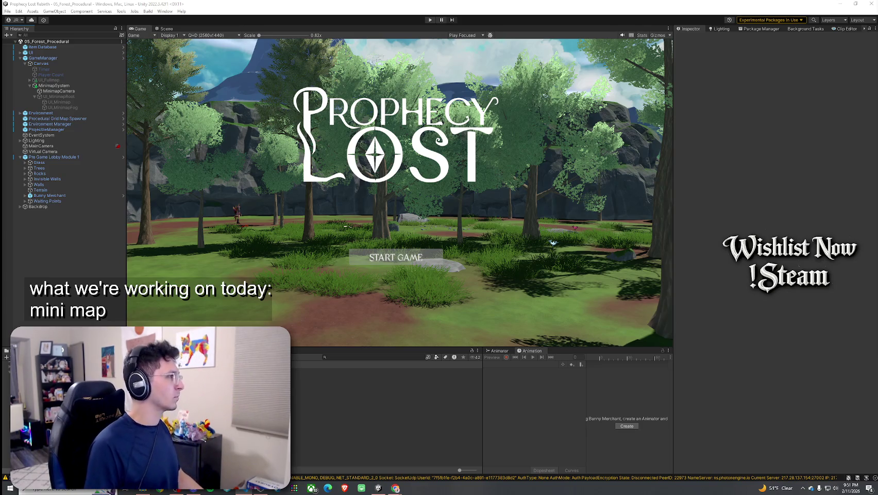
Bring VS Code forward and snap it to the left half beside Unity
key(alt+Tab)
key(super+Left)
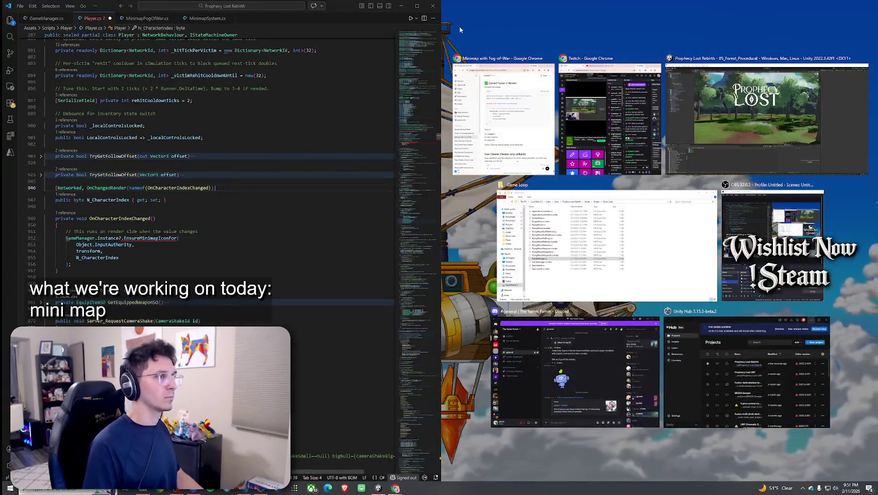
key(Escape)
Review the EnsureMinimapIconFor call in Player.cs and select the method name
click(165, 238)
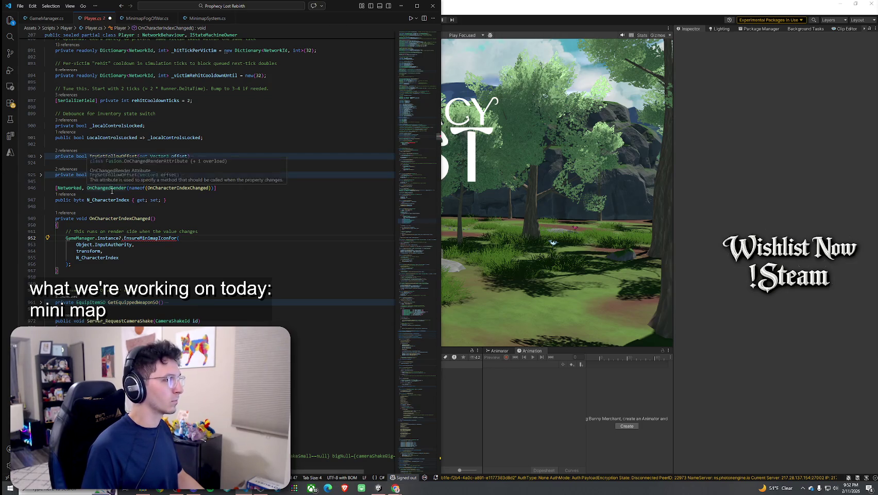
scroll(178, 270, up, 5)
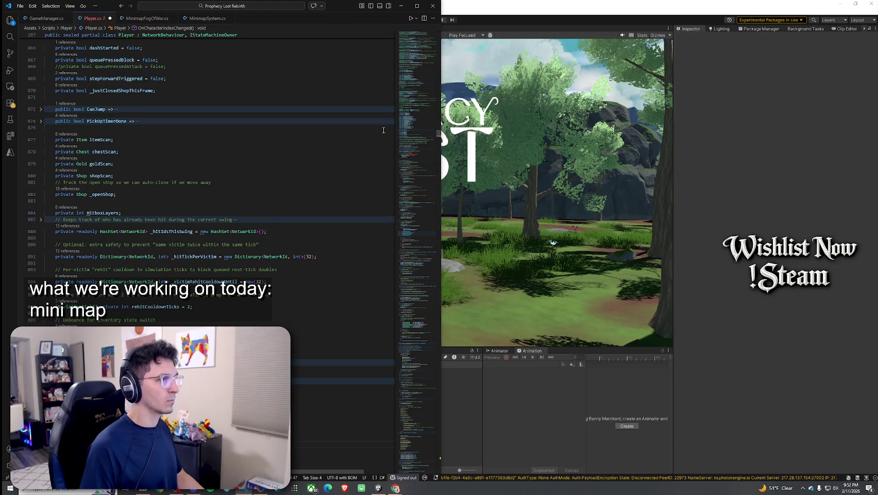
click(414, 107)
mouse_move(414, 112)
mouse_down()
mouse_move(414, 165)
mouse_move(415, 134)
mouse_up()
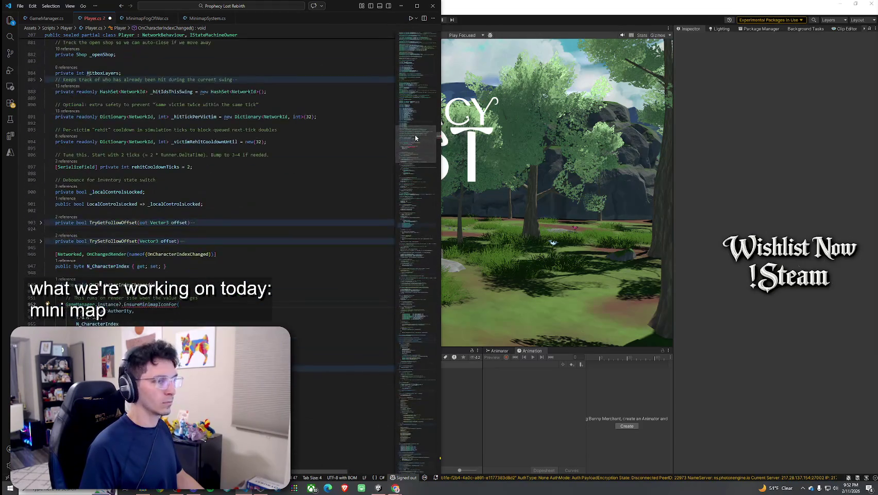
scroll(198, 182, down, 3)
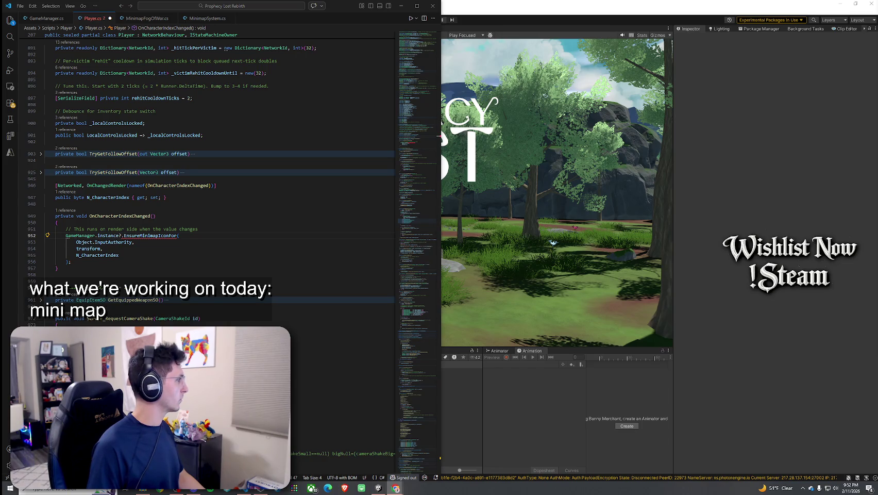
double_click(150, 235)
key(ctrl+c)
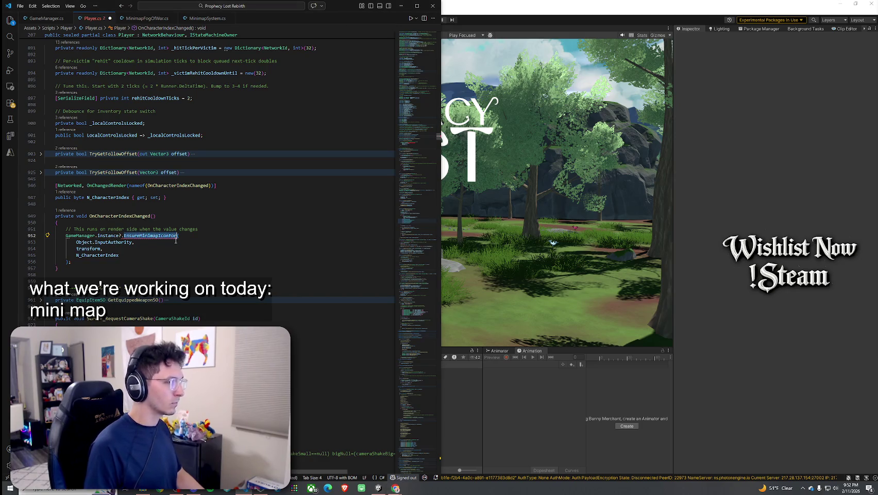
In GameManager.cs, add 'public void EnsureMinimapIconFor() {' after HandleSpawnBuffer's closing brace
click(48, 19)
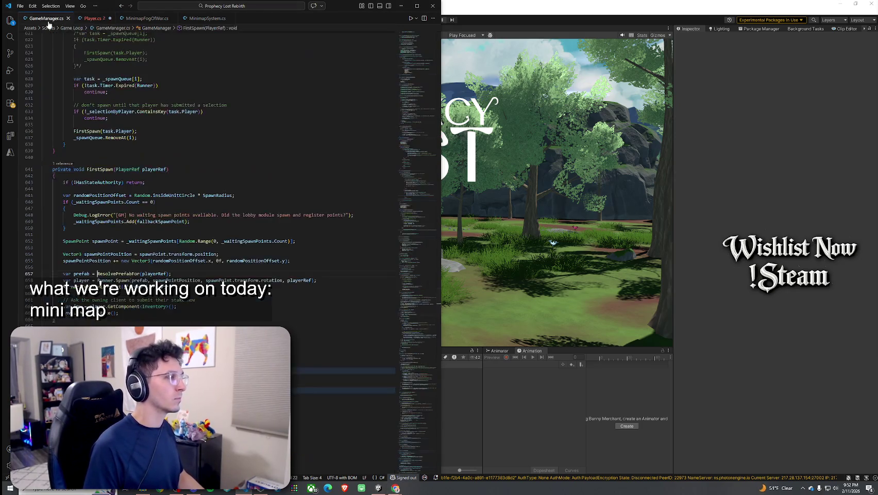
click(111, 150)
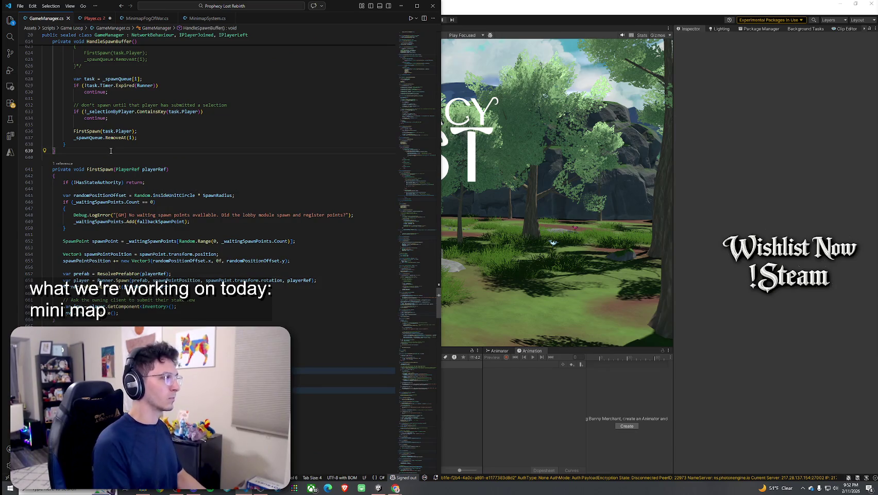
key(Return)
key(Return)
text(public void)
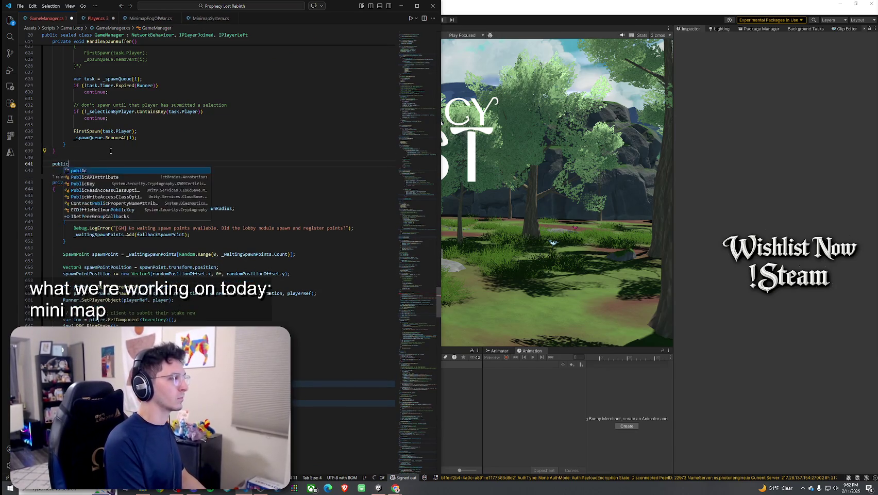
key(ctrl+v)
text(()
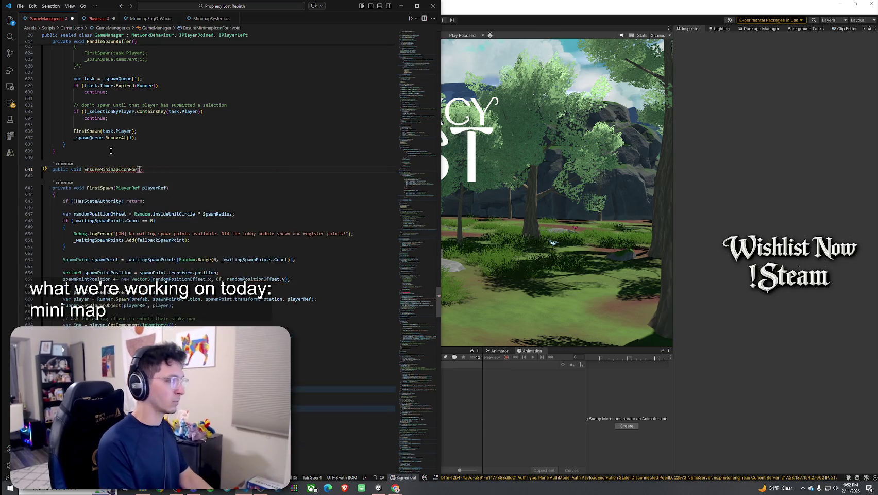
text())
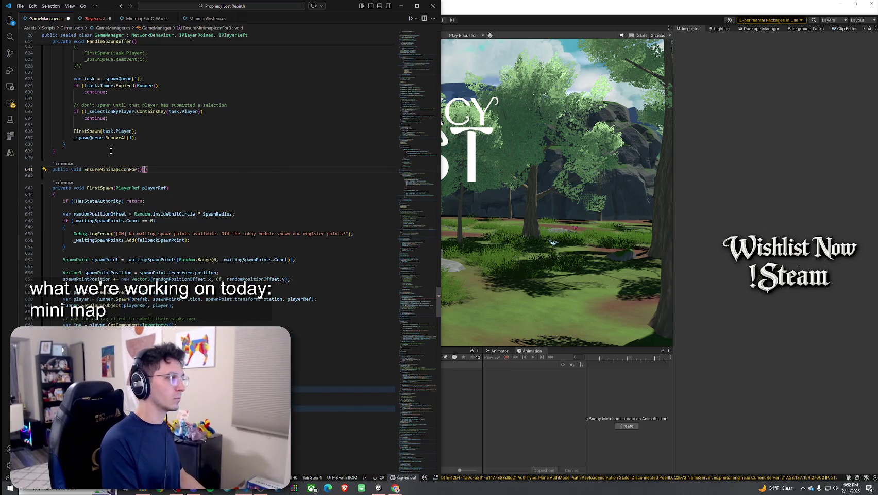
key(Return)
text({)
key(Return)
click(93, 18)
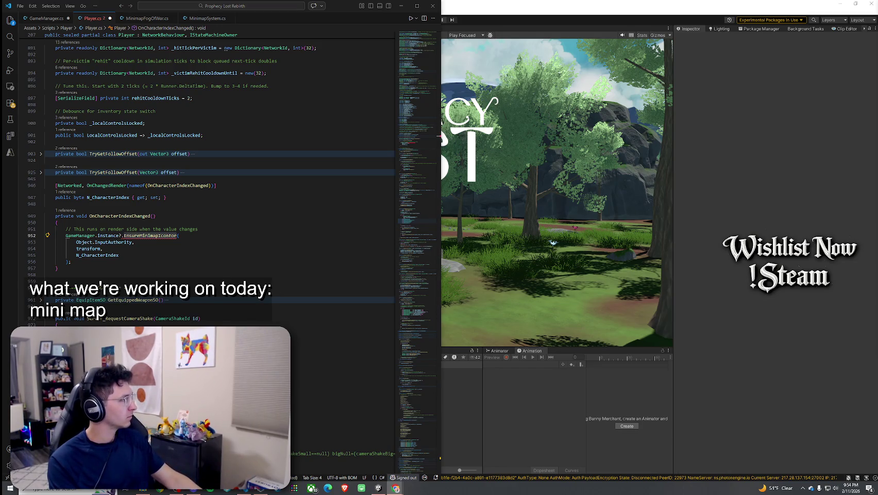
Switch back to the GameManager.cs tab and pick an option from its tab context menu
click(50, 20)
click(79, 20)
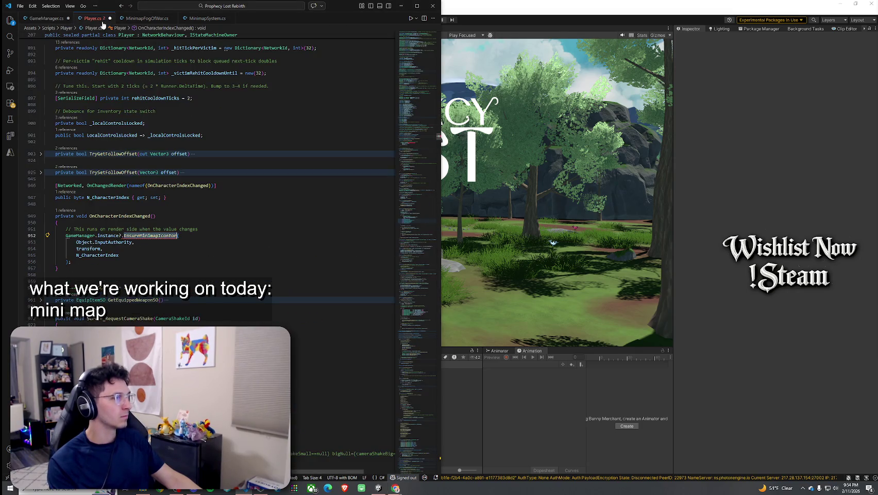
click(46, 18)
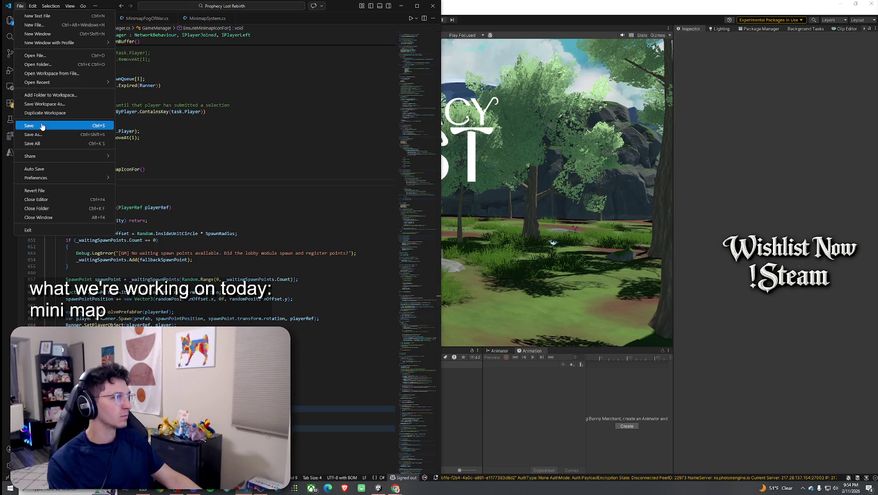
right_click(45, 20)
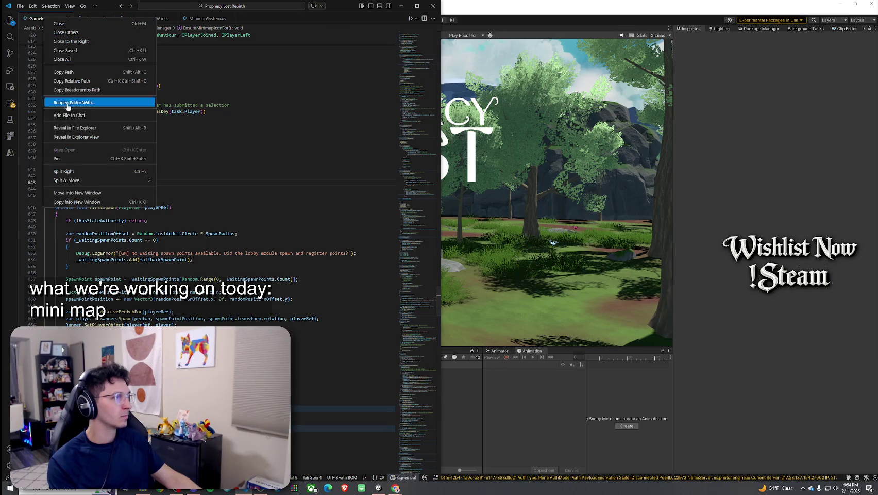
click(84, 129)
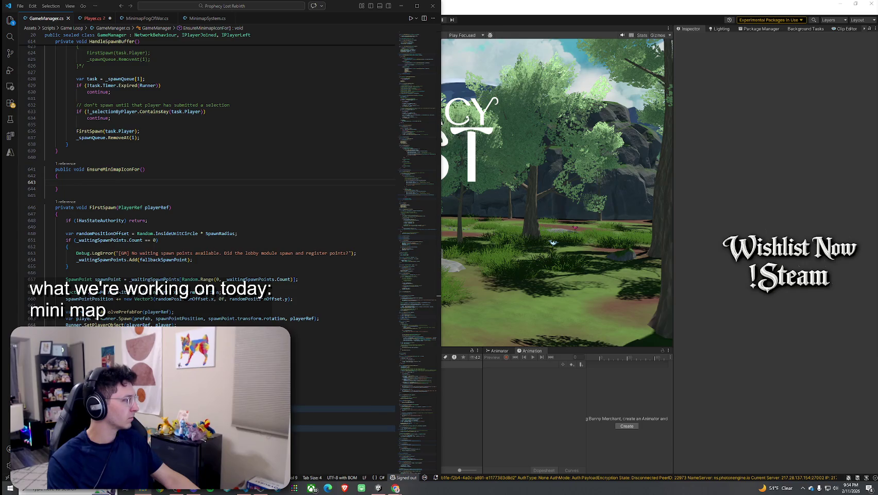